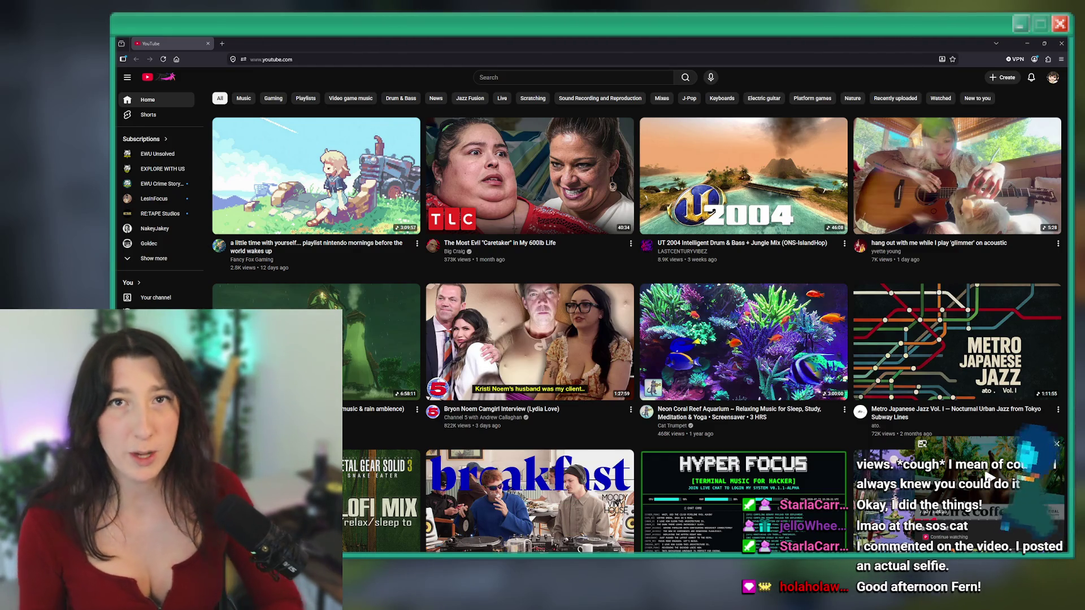
# Go to YouTube Studio from the avatar's account menu on the YouTube home page
pyautogui.moveTo(648, 243)
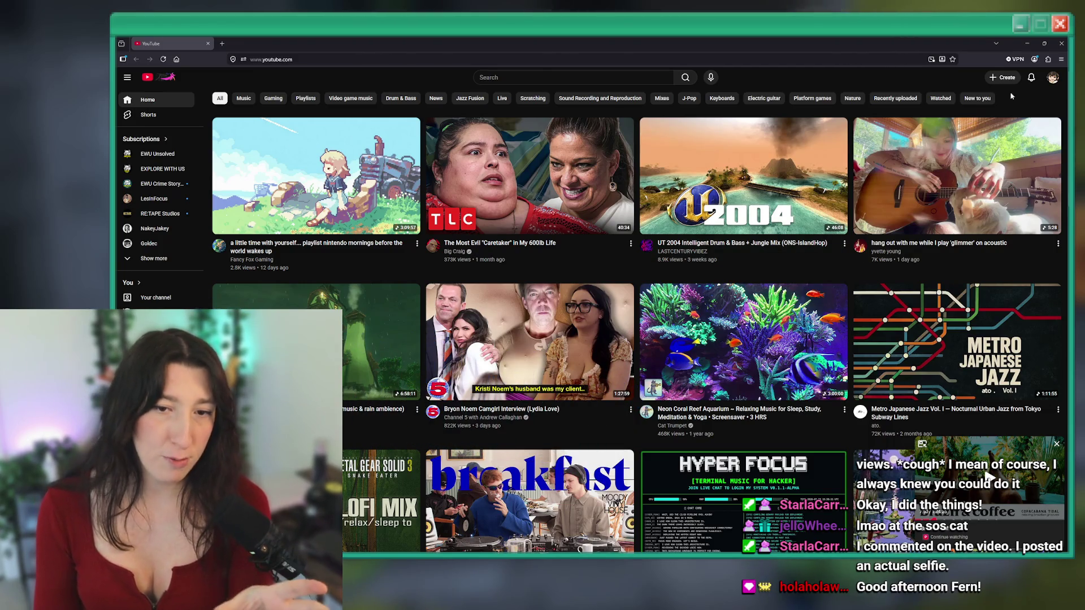
pyautogui.click(1053, 77)
pyautogui.click(991, 188)
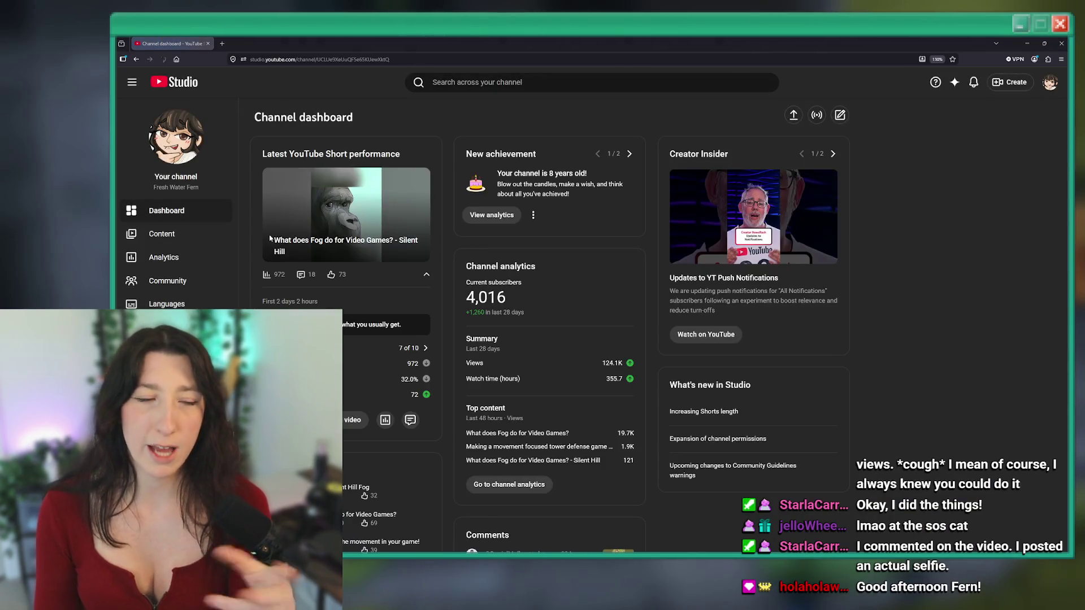
# List the channel's uploaded videos under Content, then bring up the Discord window
pyautogui.click(203, 234)
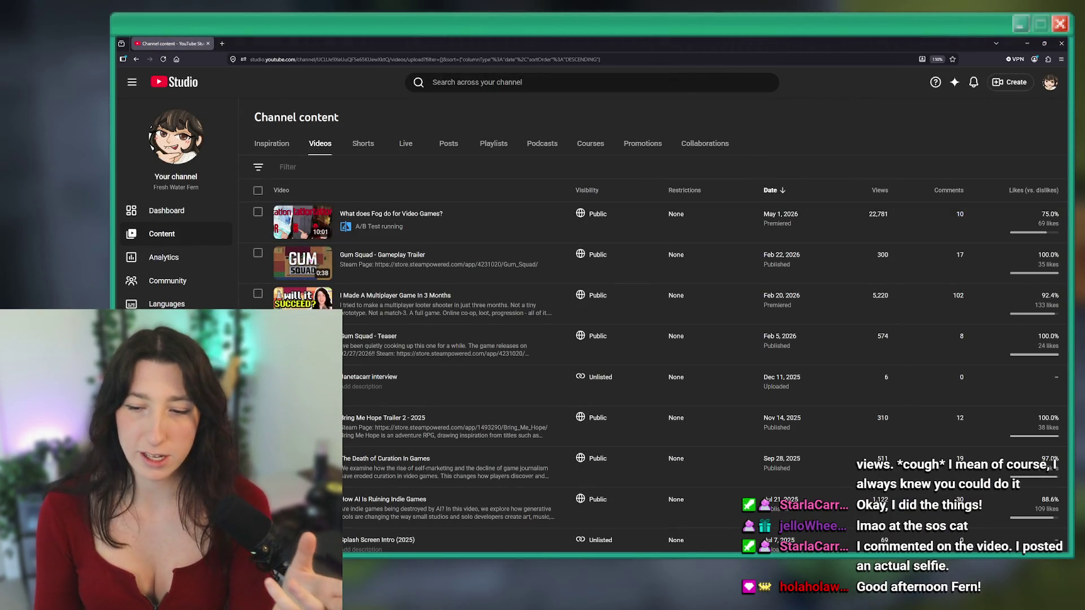
pyautogui.moveTo(683, 560)
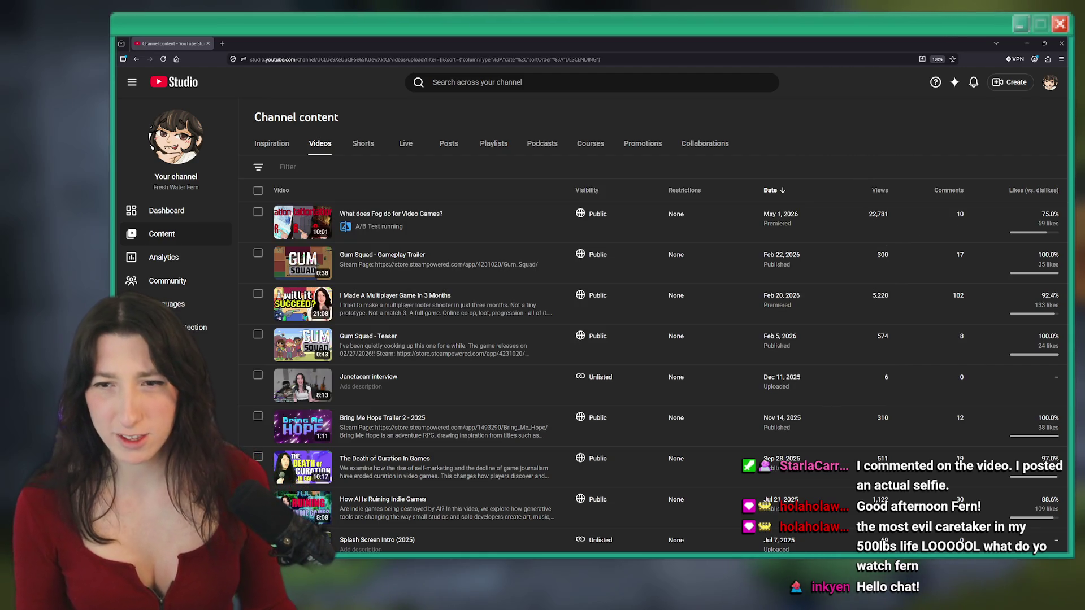
pyautogui.hotkey('alt', 'Tab')
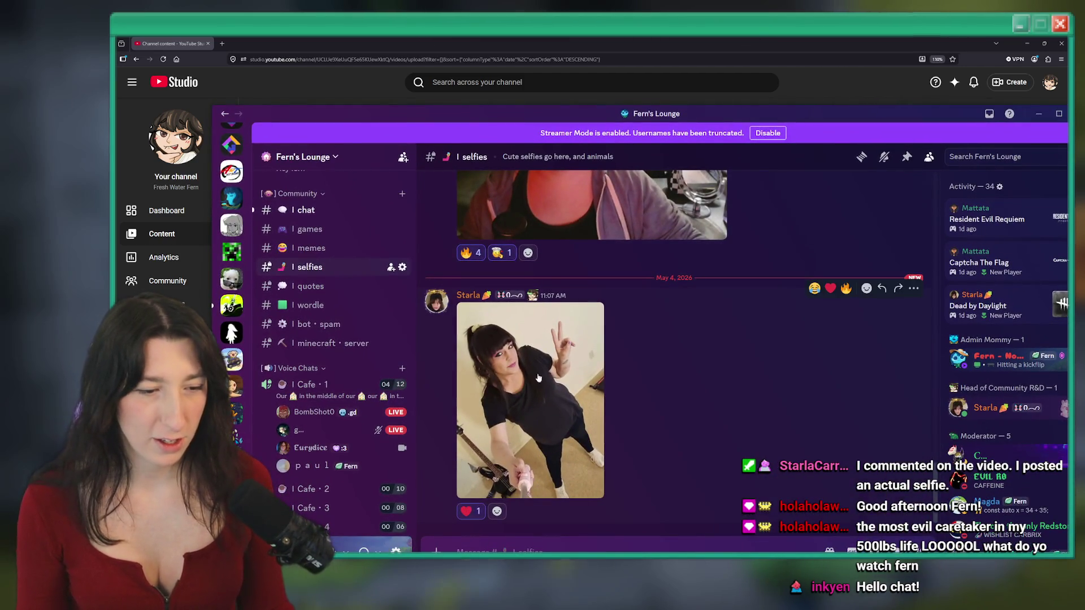
# View the posted selfie in #selfies full size, zooming in and back out
pyautogui.click(532, 389)
pyautogui.click(647, 260)
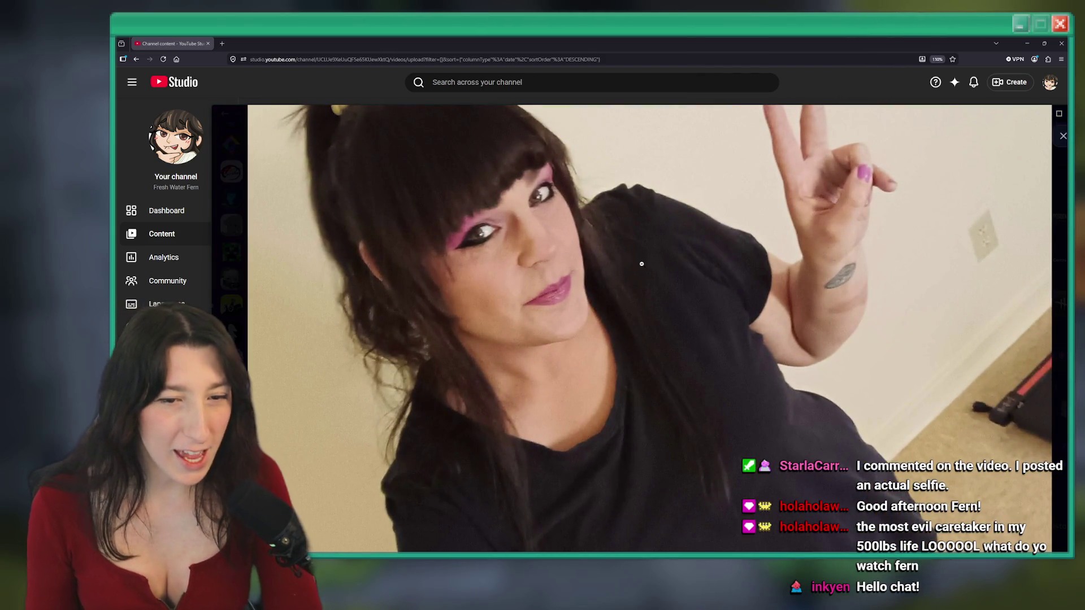
pyautogui.click(642, 264)
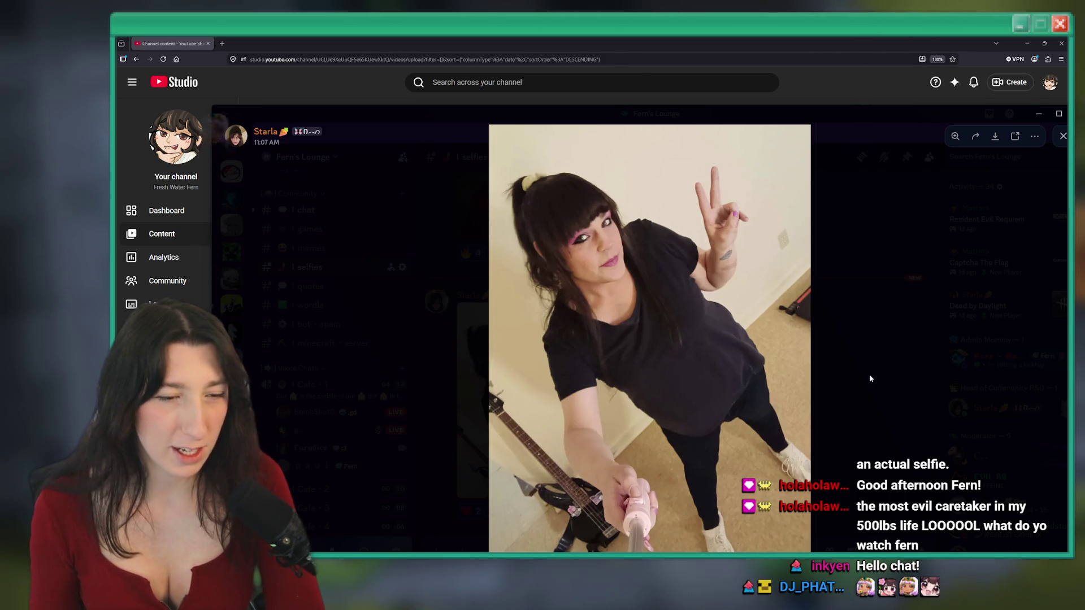
# Close the image, minimize Discord, and show the channel's paid promotions in YouTube Studio
pyautogui.click(908, 392)
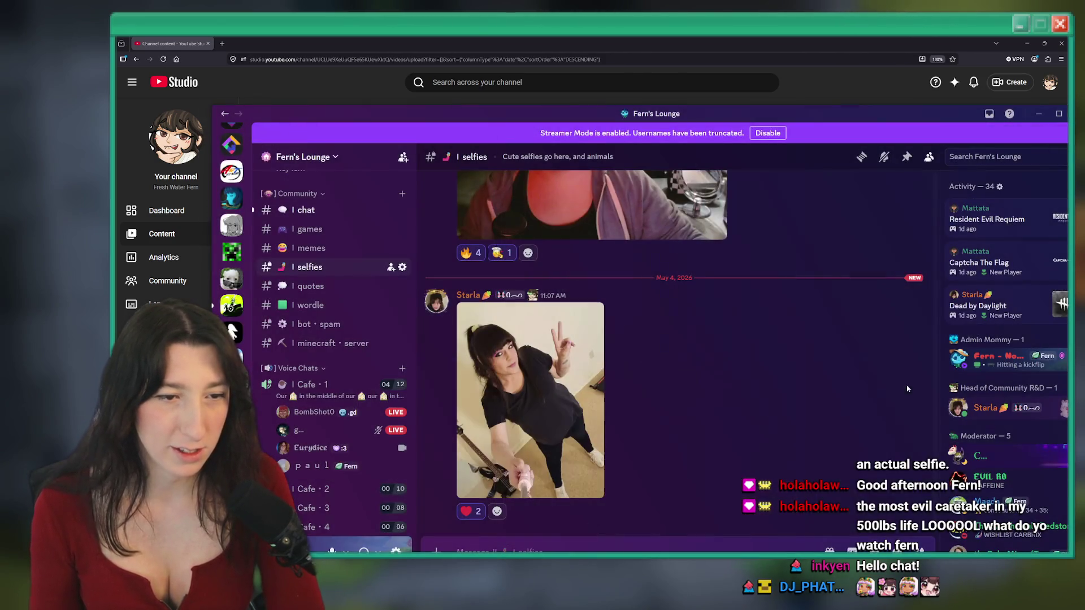
pyautogui.click(1039, 113)
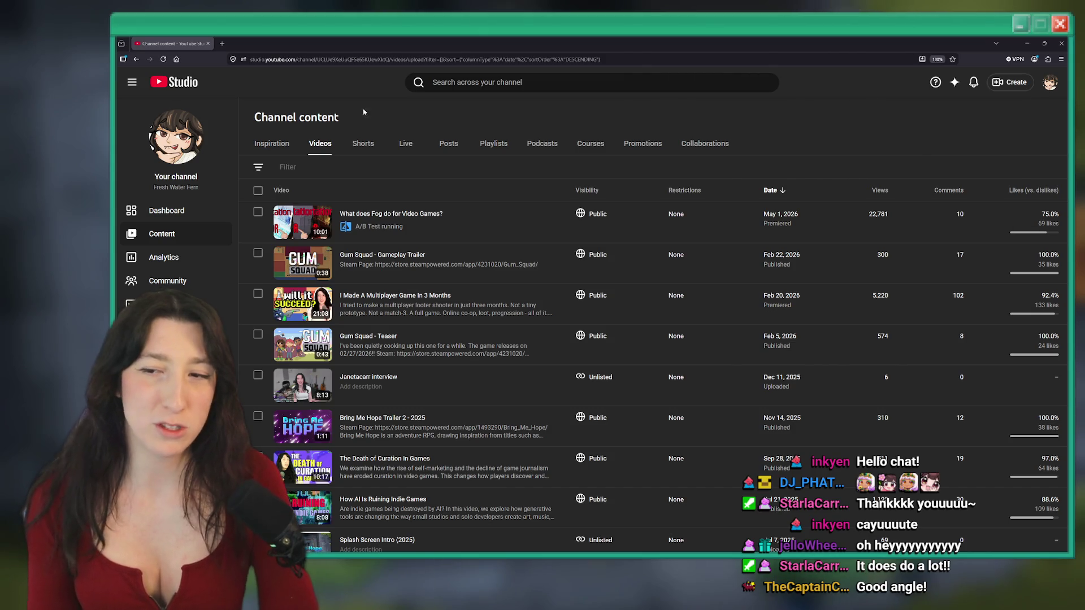
pyautogui.click(642, 144)
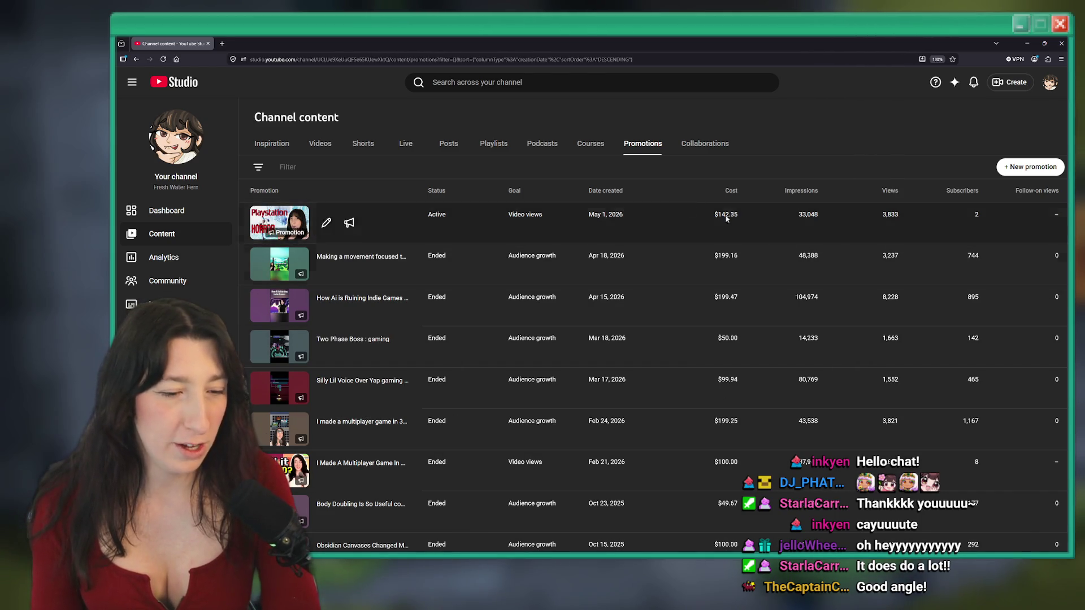
pyautogui.tripleClick(890, 214)
pyautogui.moveTo(900, 215); pyautogui.dragTo(884, 217)
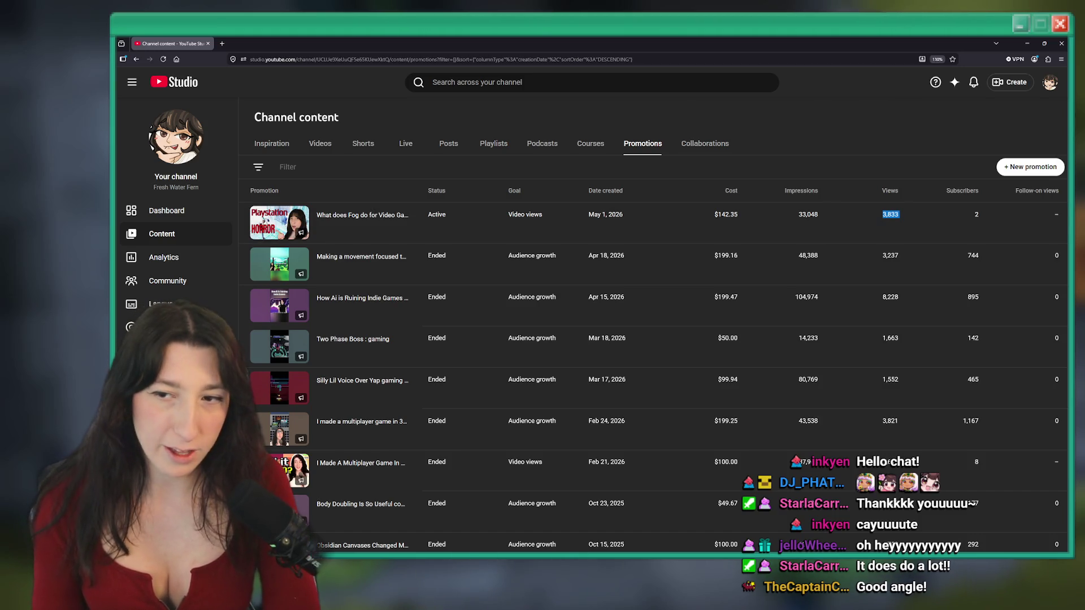
pyautogui.moveTo(744, 240)
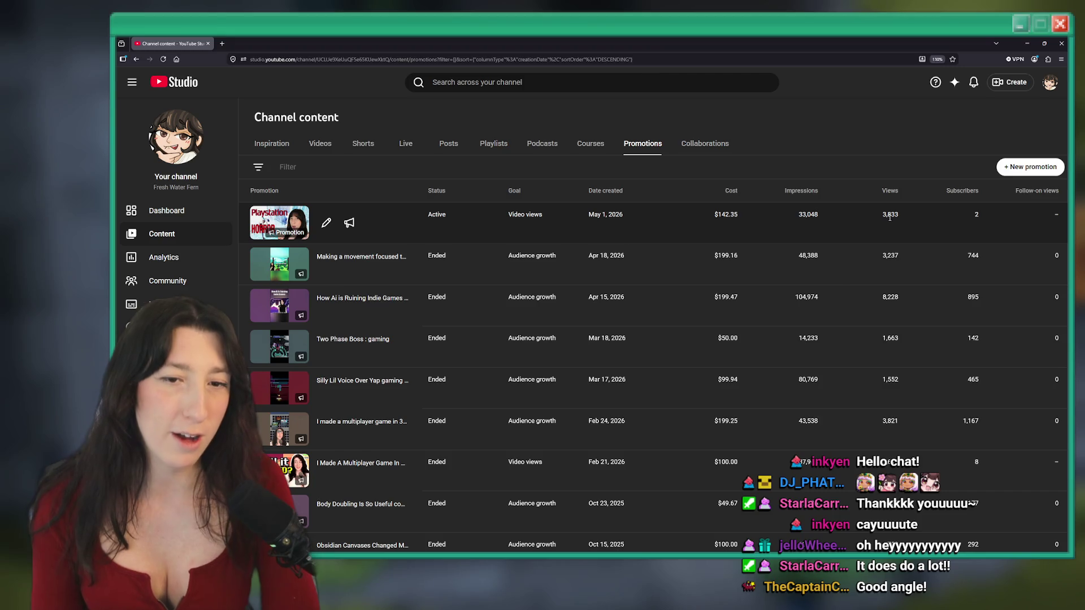
pyautogui.click(777, 218)
pyautogui.click(320, 143)
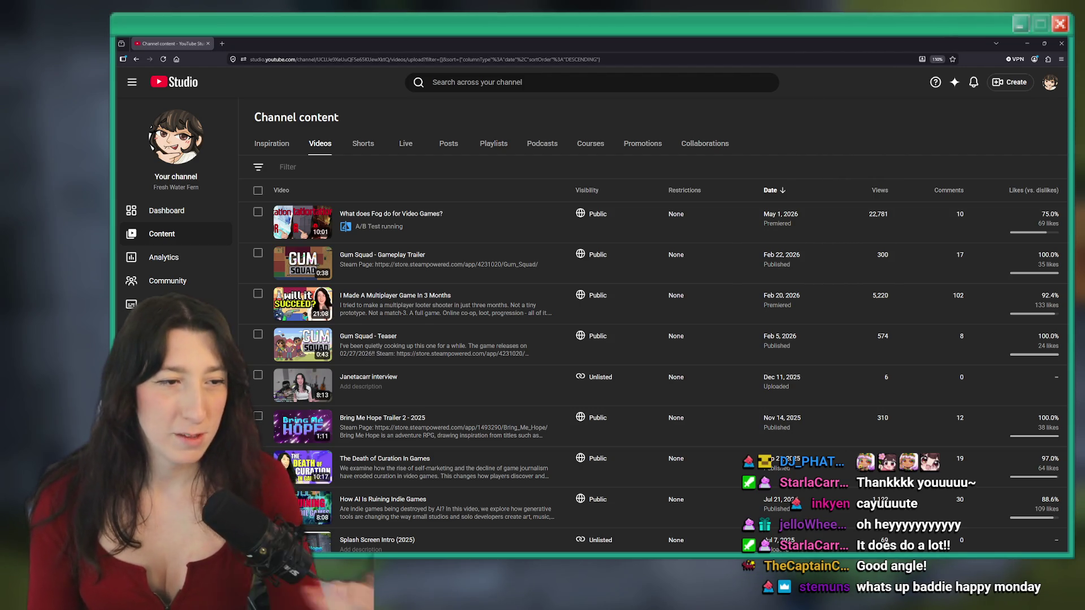
# Open the A/B thumbnail test report for 'What does Fog do for Video Games?' and review its shares
pyautogui.click(314, 235)
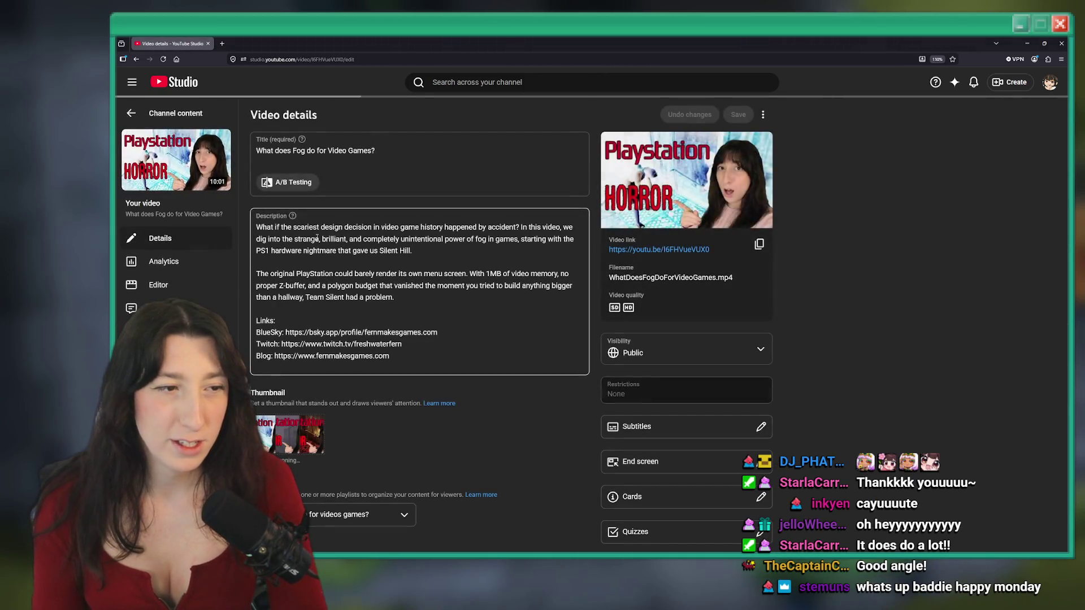
pyautogui.click(287, 182)
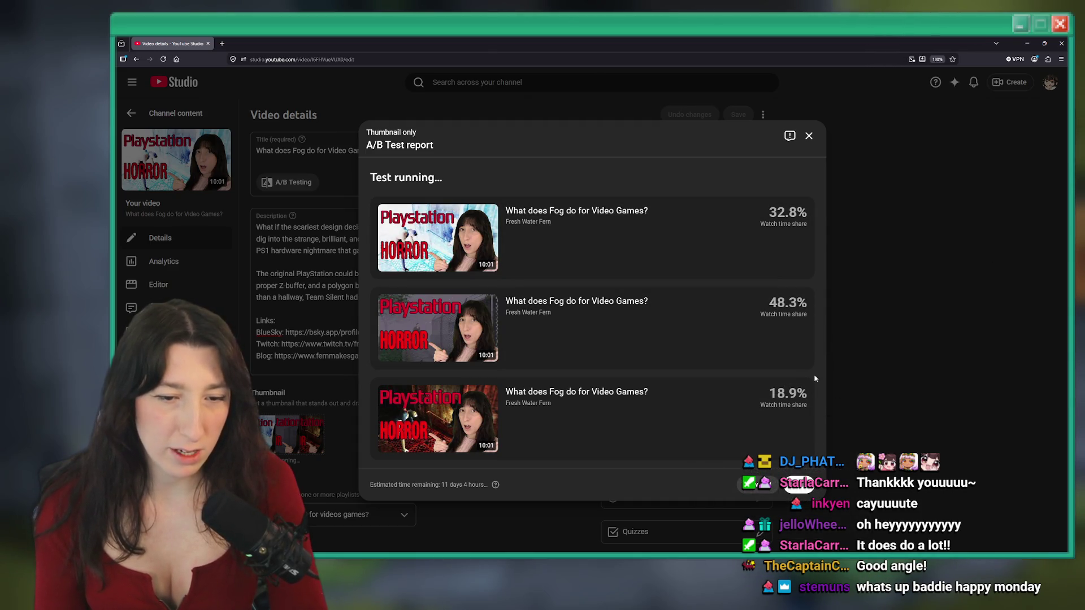
pyautogui.moveTo(778, 356)
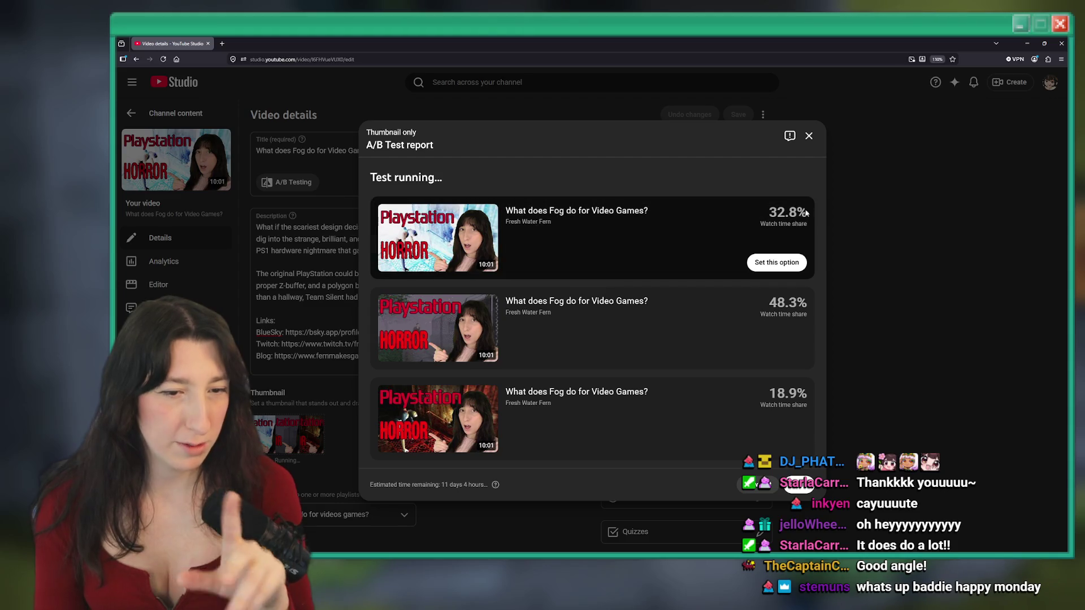
pyautogui.moveTo(788, 404)
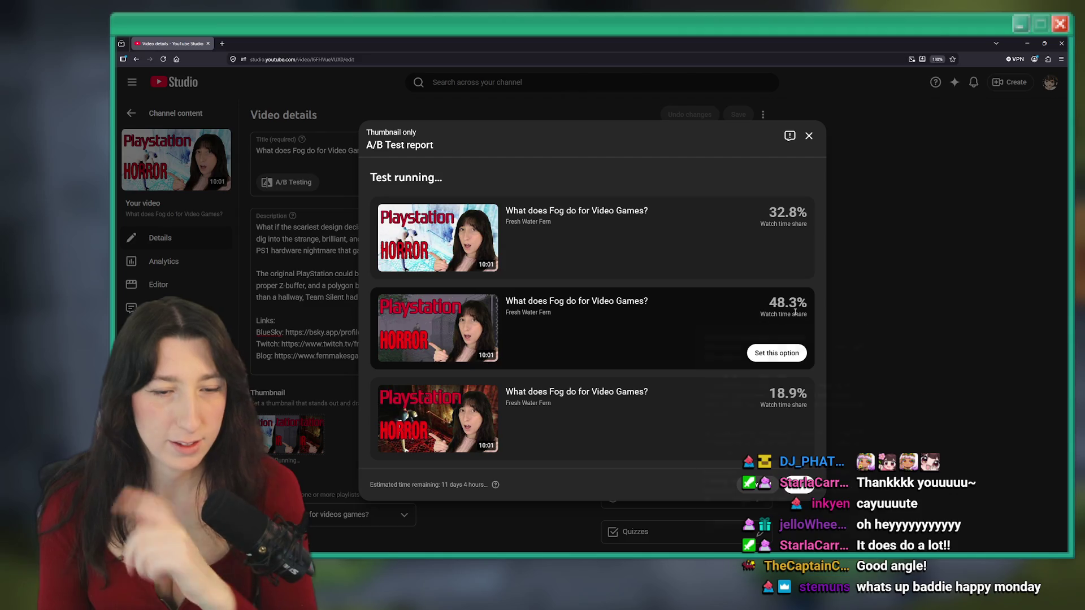
pyautogui.moveTo(794, 312)
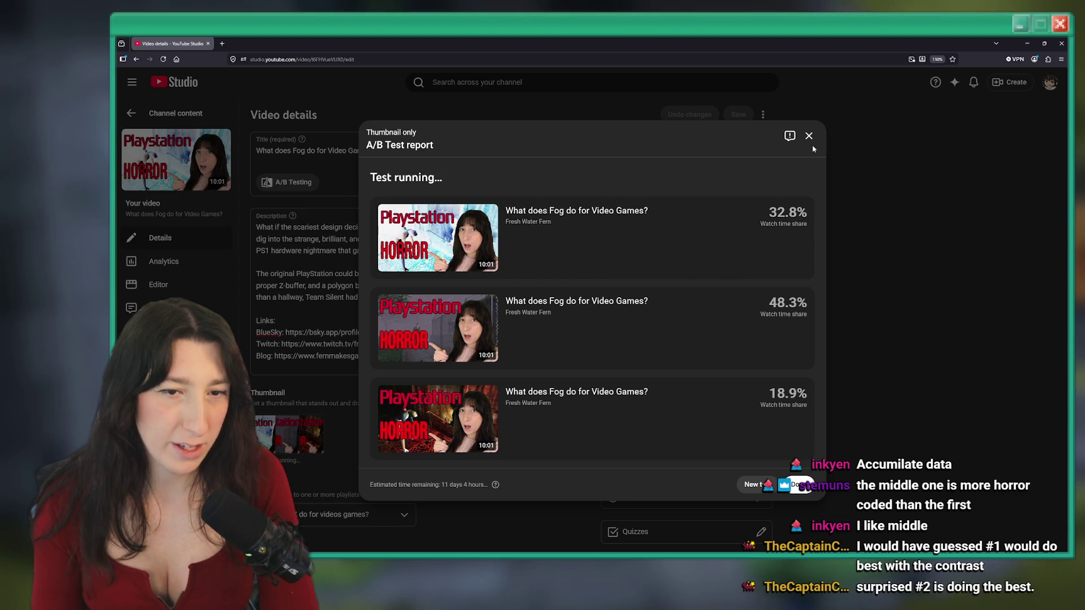
pyautogui.click(341, 57)
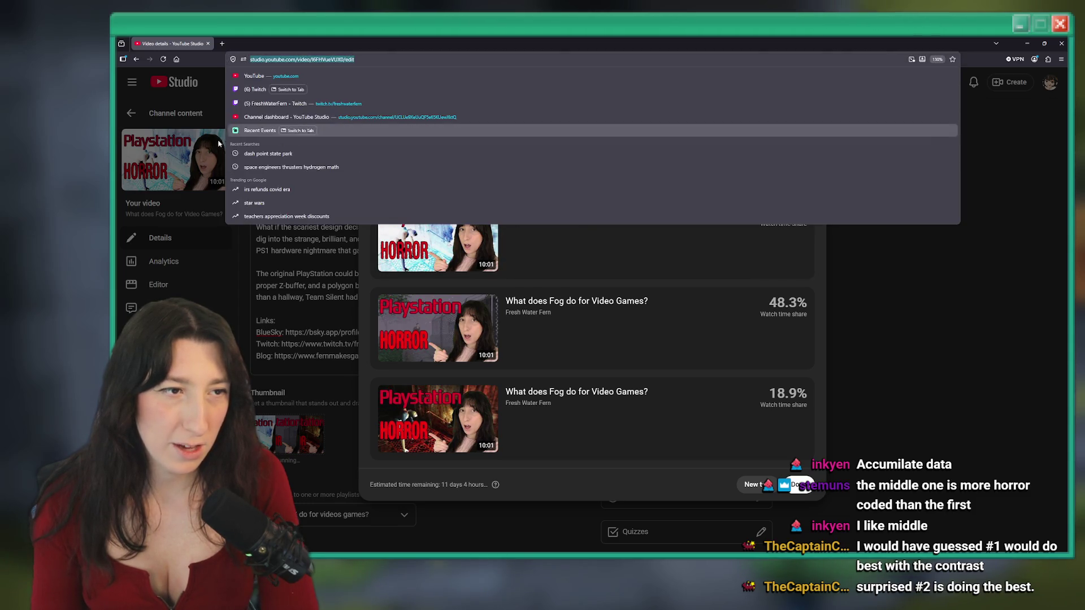
# Reload the page to dismiss the test report, then switch over to GameMaker
pyautogui.press('Return')
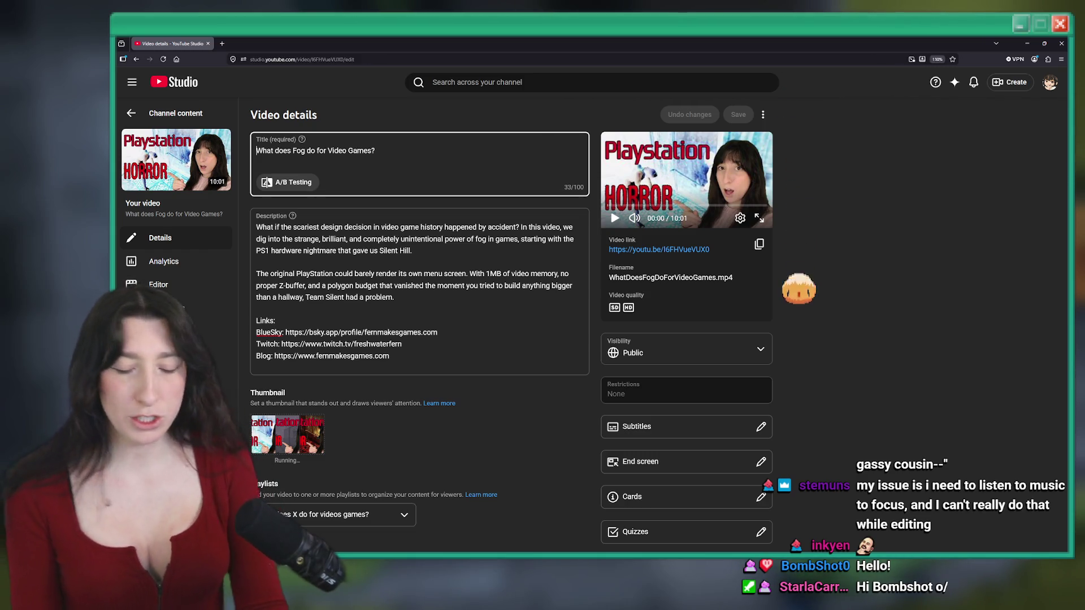
pyautogui.hotkey('alt', 'Tab')
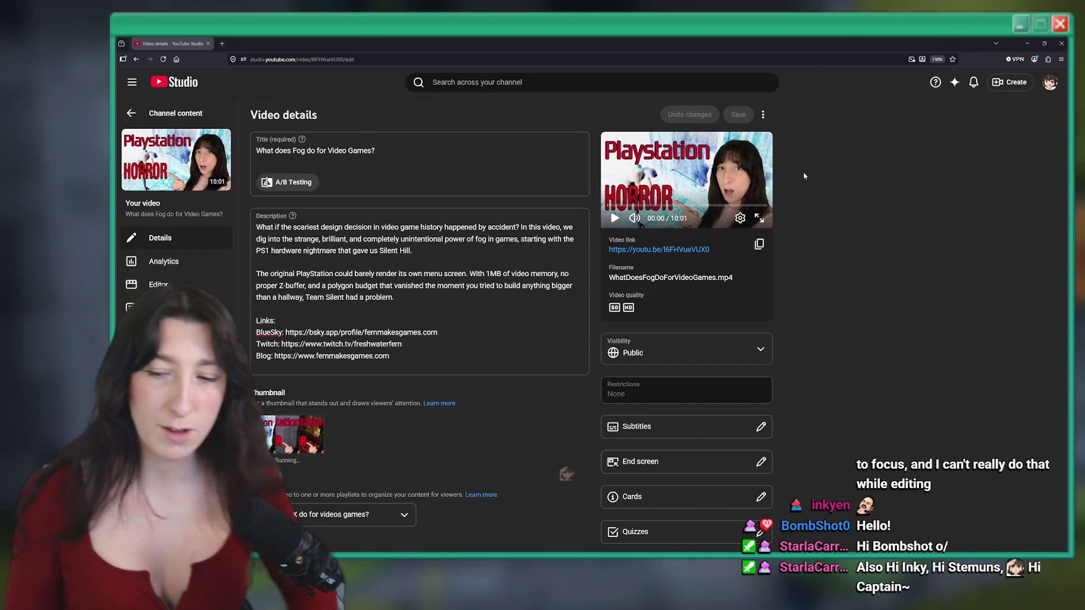
pyautogui.click(204, 37)
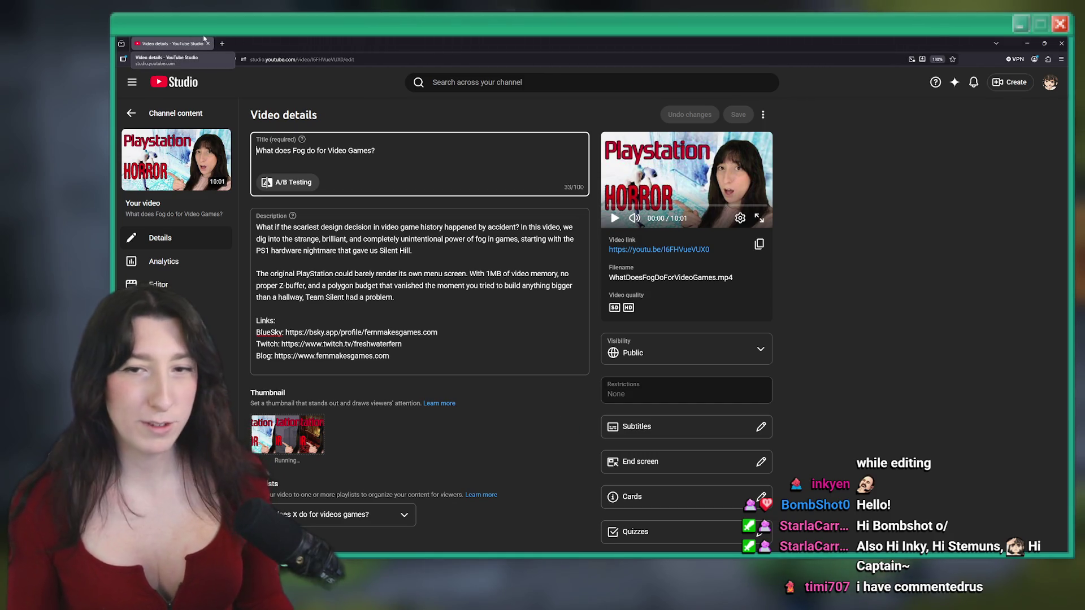
pyautogui.hotkey('alt', 'Tab')
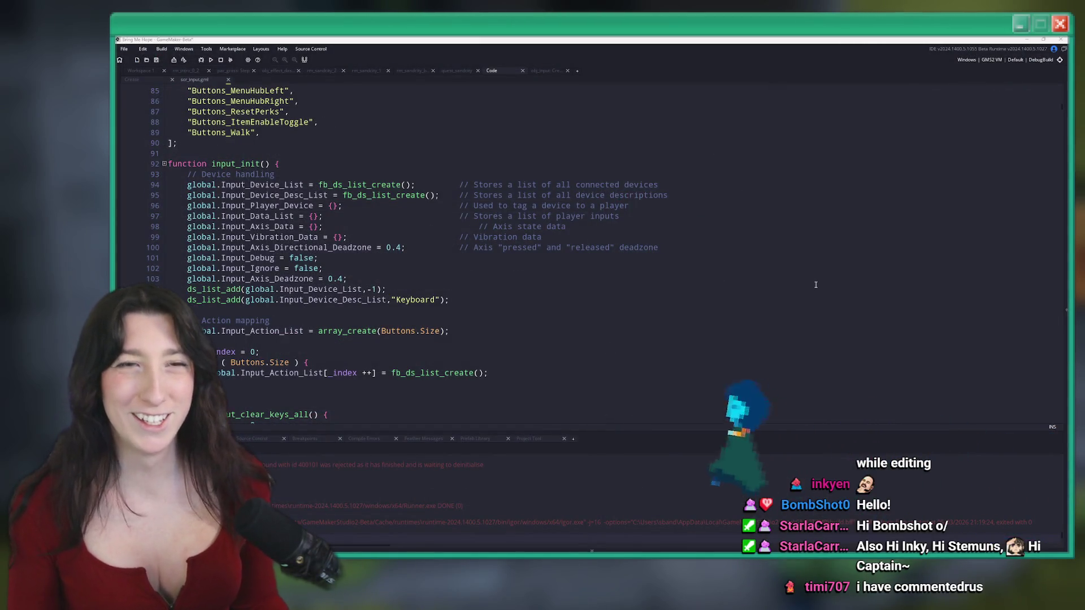
# Look over scr_input.gml and the Create event code, then close the scr_input.gml tab
pyautogui.click(466, 175)
pyautogui.click(168, 82)
pyautogui.click(195, 80)
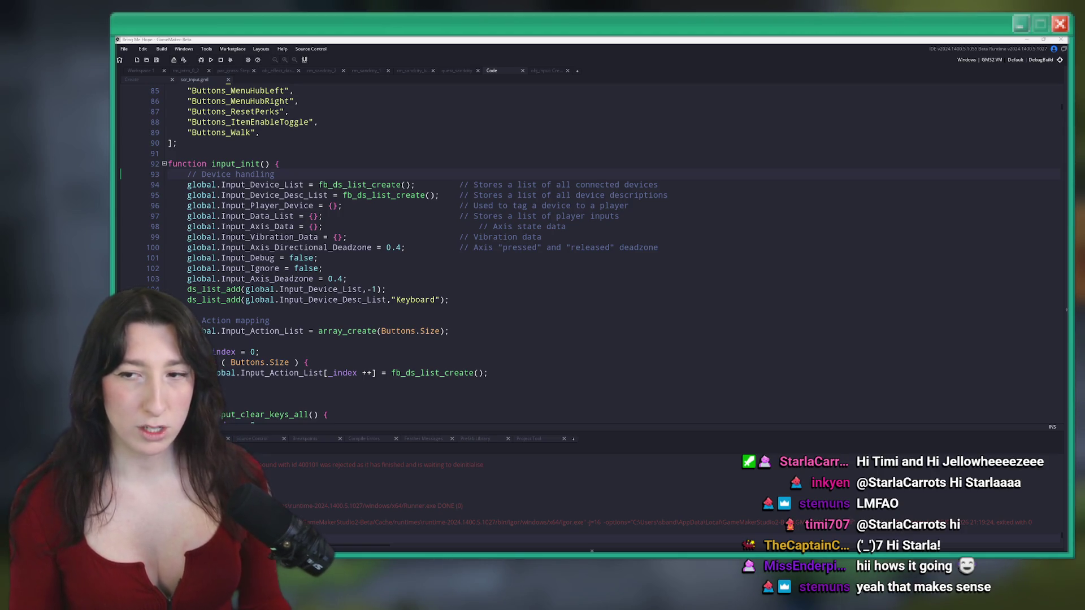
pyautogui.click(429, 163)
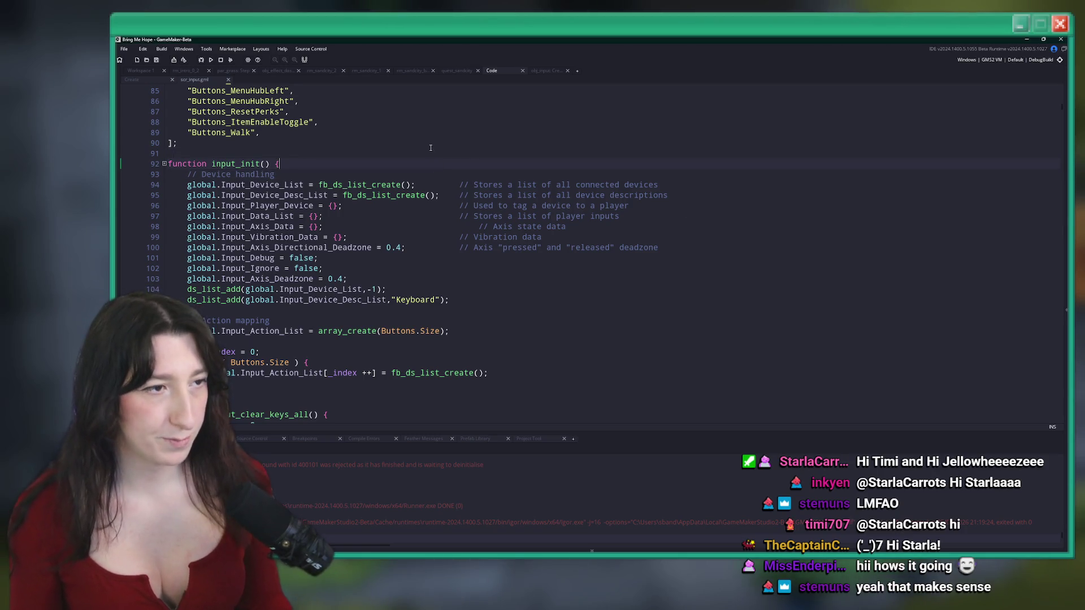
pyautogui.middleClick(507, 73)
# Open build_options.gml via asset search 'd_opt', save it unchanged, and switch to the blog post
pyautogui.hotkey('ctrl', 't')
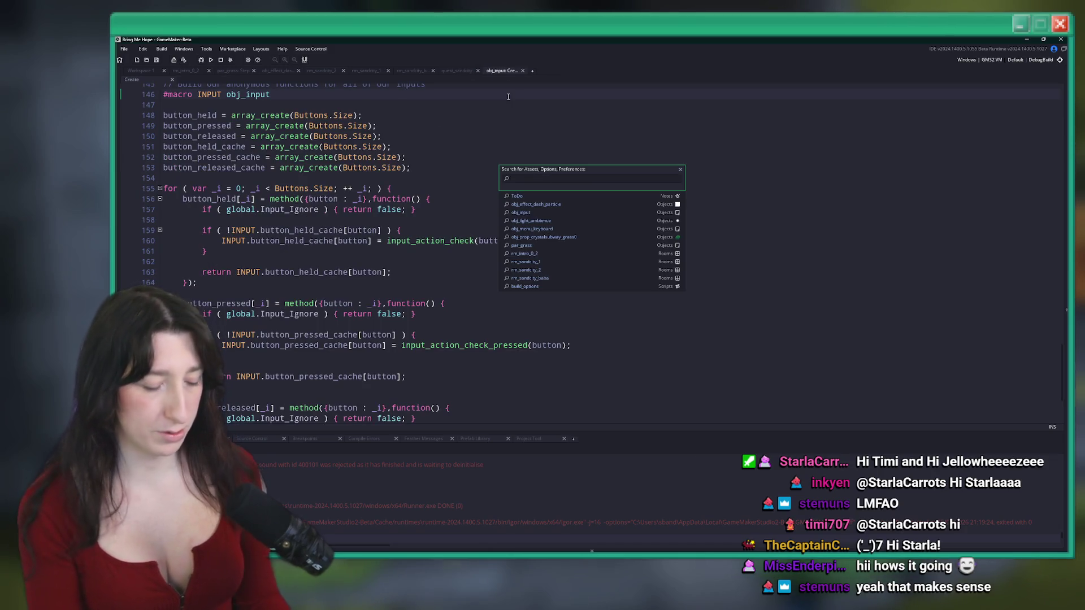
pyautogui.write('build_opt')
pyautogui.press('Return')
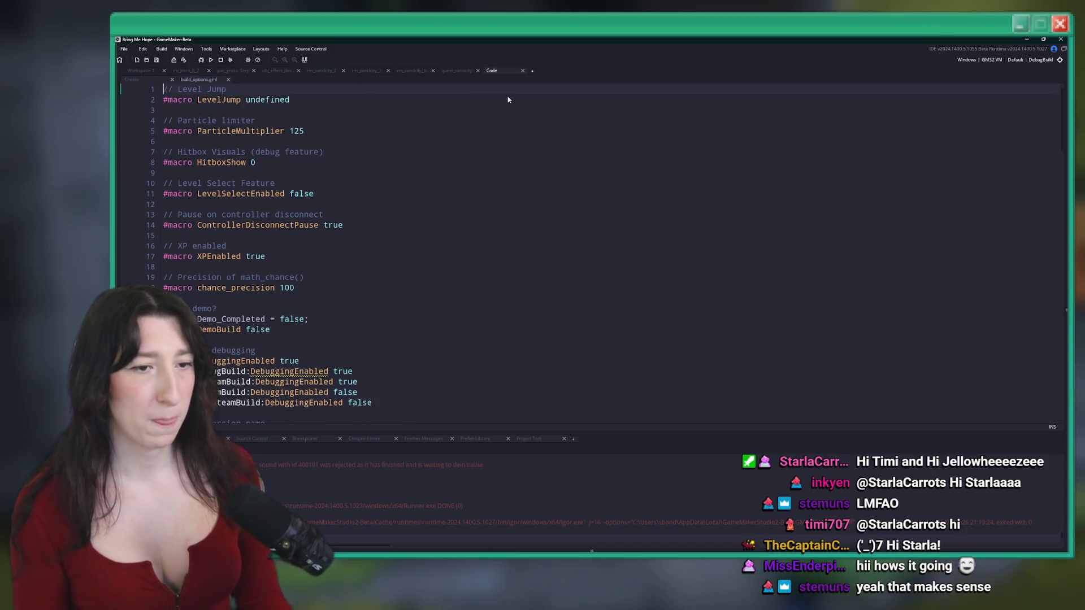
pyautogui.scroll(-7, 281, 362)
pyautogui.scroll(3, 329, 97)
pyautogui.click(287, 210)
pyautogui.hotkey('ctrl', 's')
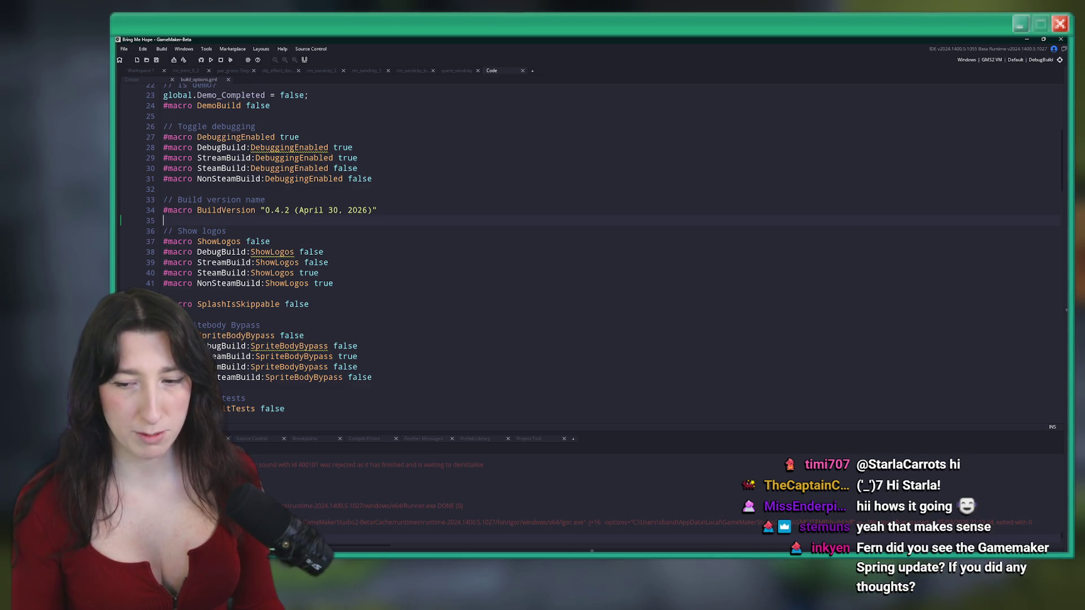
pyautogui.hotkey('alt', 'Tab')
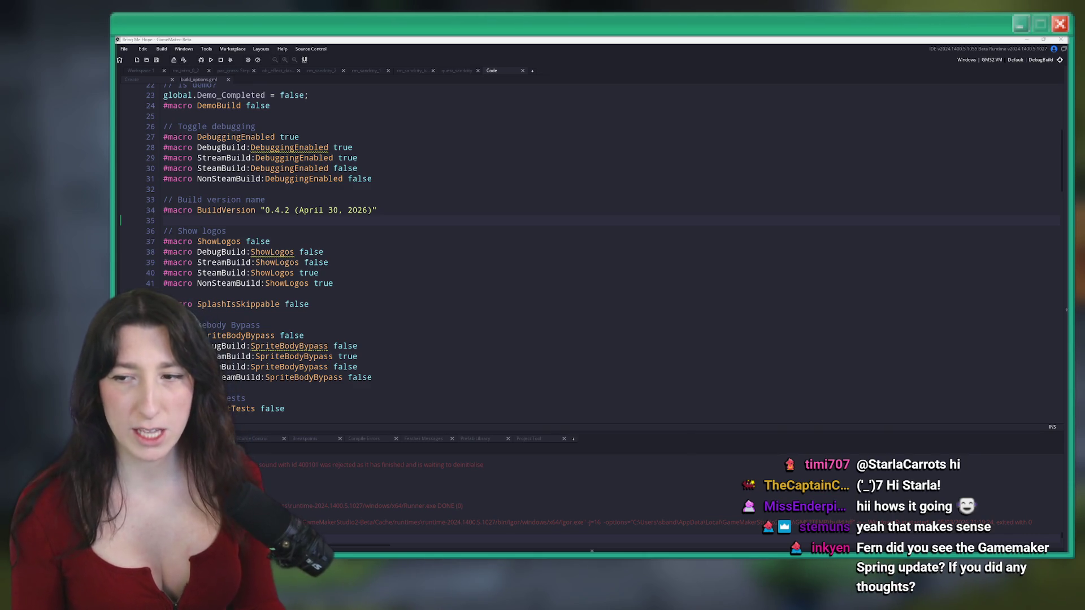
pyautogui.scroll(-5, 577, 204)
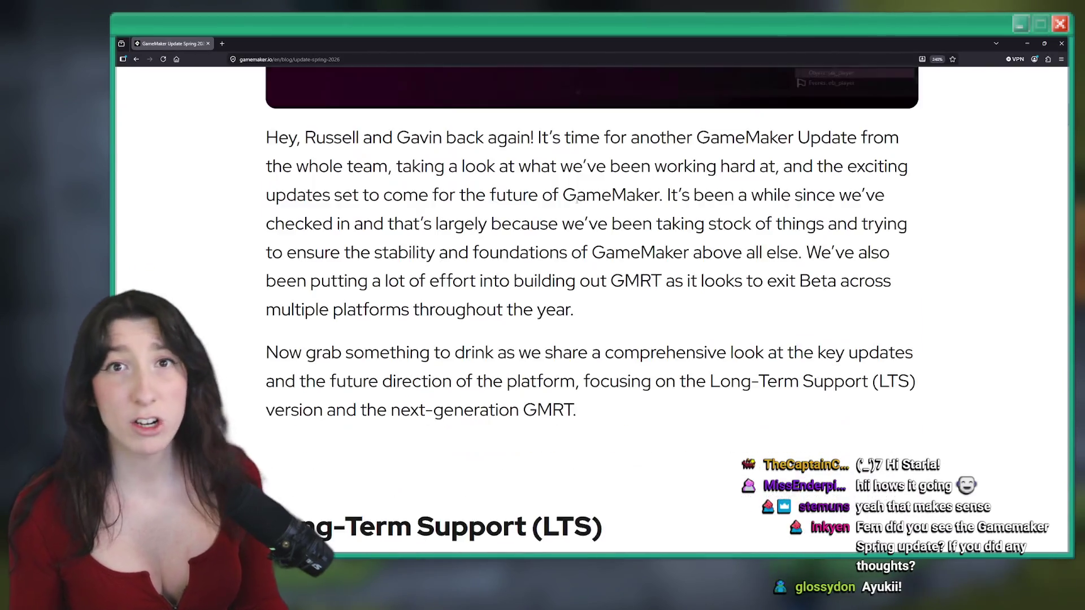
pyautogui.scroll(3, 576, 203)
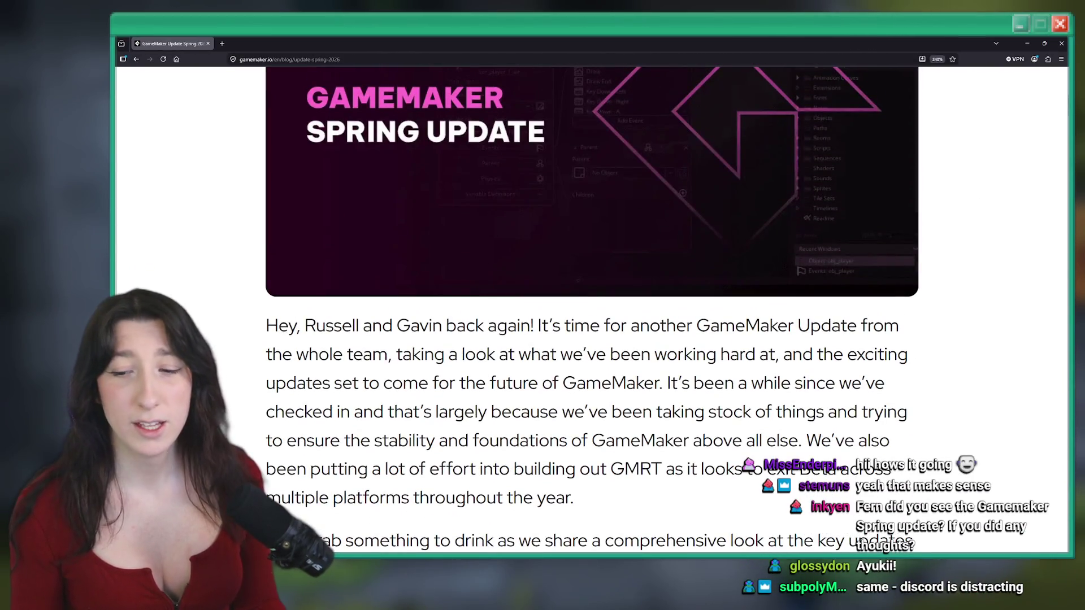
pyautogui.scroll(-8, 820, 223)
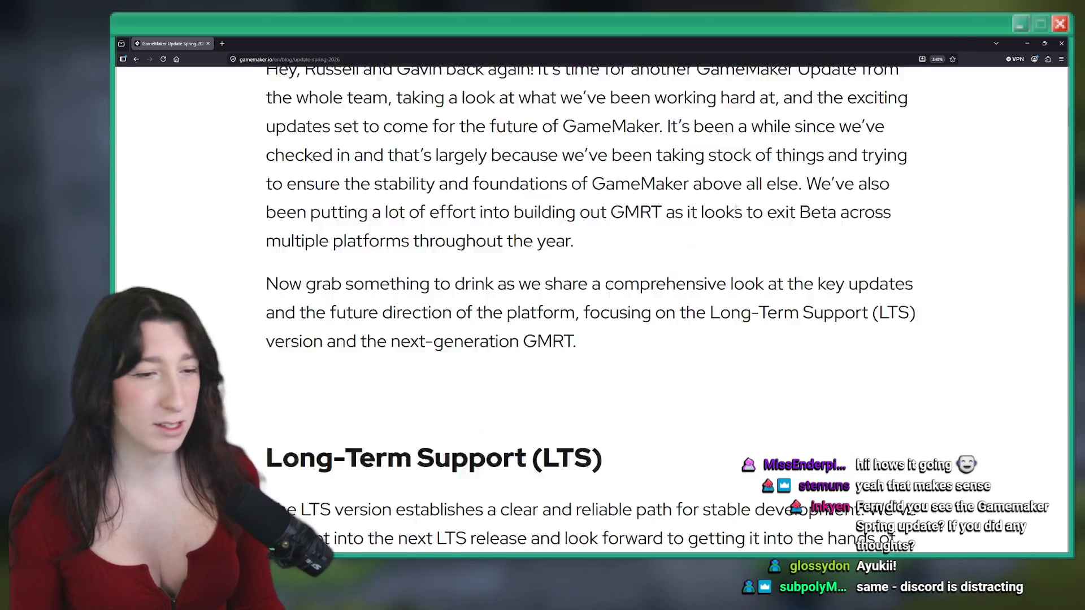
pyautogui.scroll(7, 681, 182)
pyautogui.scroll(-7, 681, 182)
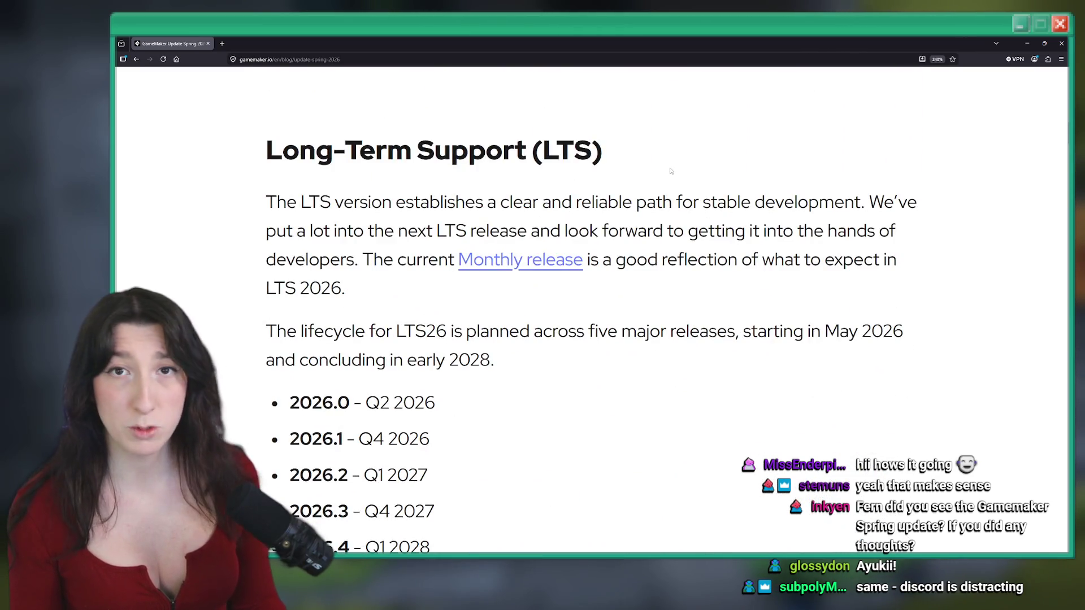
pyautogui.scroll(-1, 644, 148)
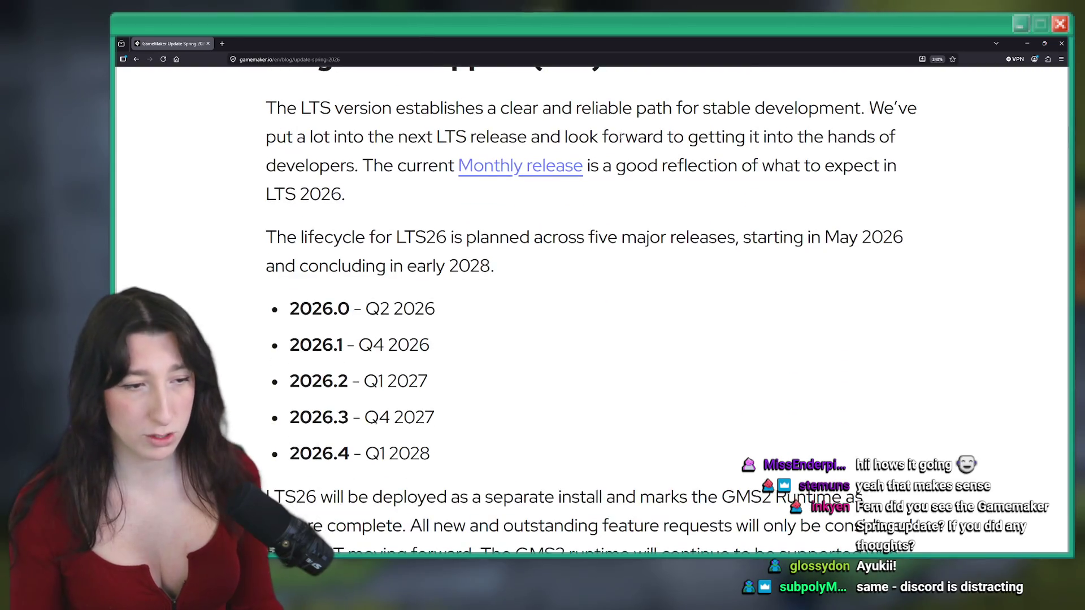
pyautogui.scroll(-5, 565, 192)
pyautogui.scroll(2, 563, 207)
pyautogui.keyDown('ctrl'); pyautogui.scroll(-2, 563, 207); pyautogui.keyUp('ctrl')
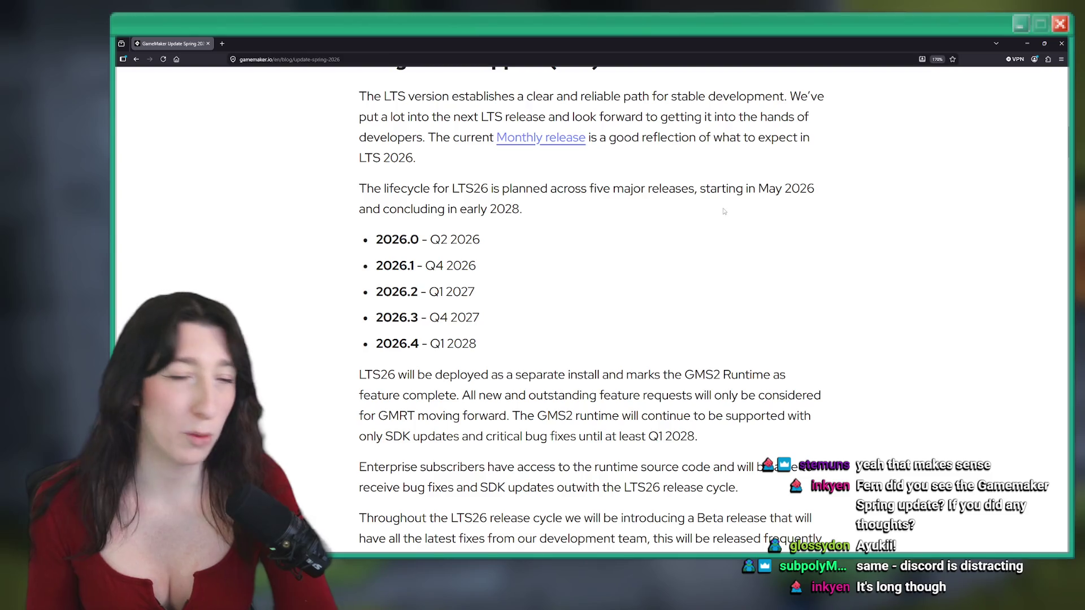
pyautogui.scroll(-5, 723, 212)
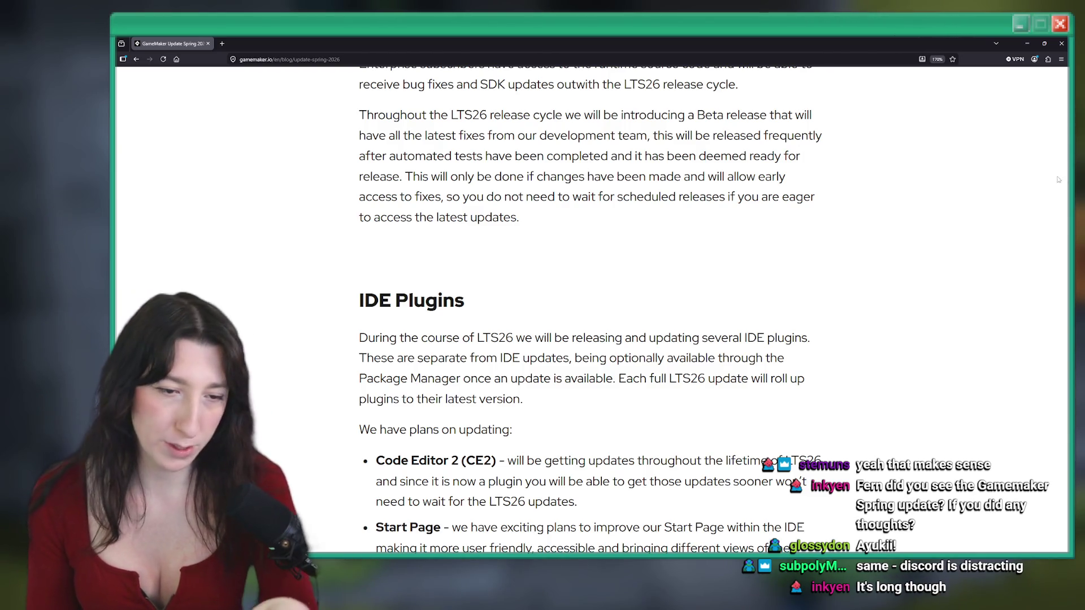
pyautogui.scroll(-10, 618, 443)
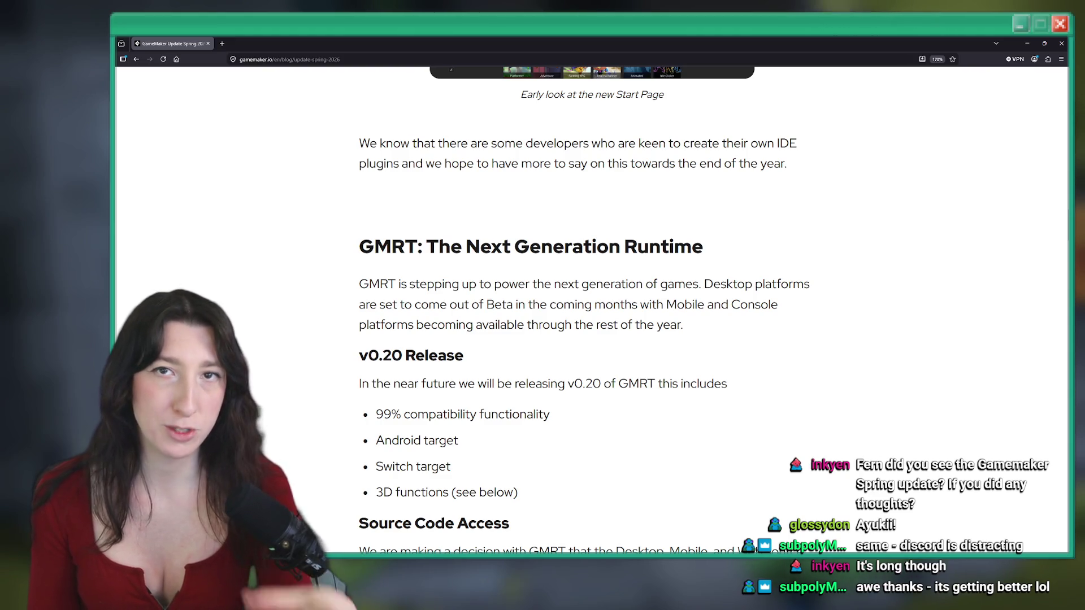
pyautogui.scroll(-3, 656, 294)
pyautogui.scroll(2, 644, 282)
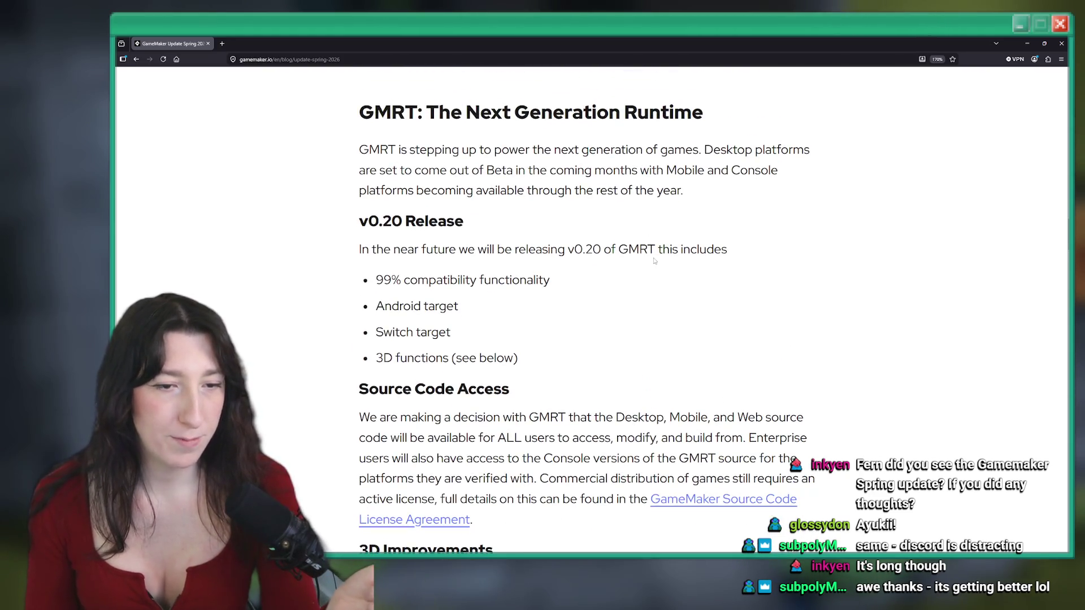
pyautogui.moveTo(655, 250); pyautogui.dragTo(627, 249)
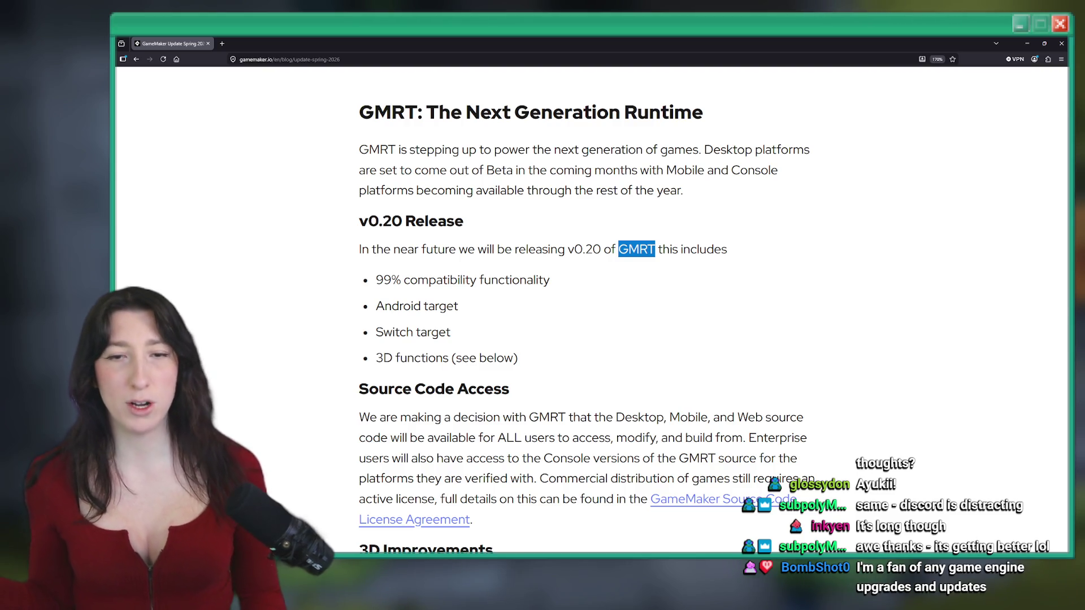
pyautogui.click(601, 235)
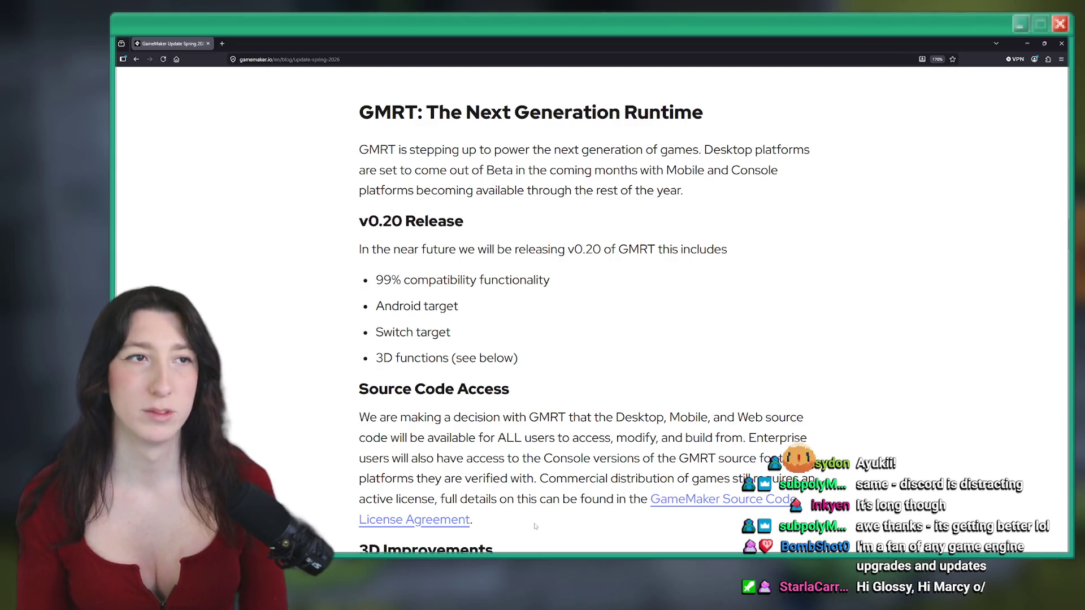
pyautogui.scroll(-8, 420, 417)
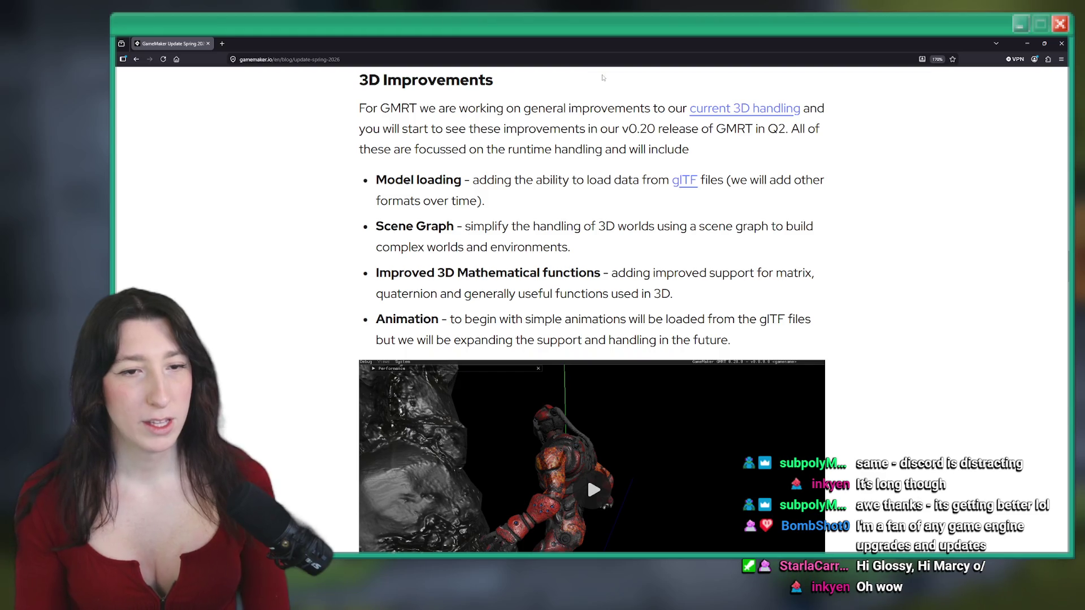
pyautogui.moveTo(461, 179)
pyautogui.mouseDown()
pyautogui.moveTo(409, 180)
pyautogui.moveTo(391, 159)
pyautogui.mouseUp()
pyautogui.scroll(-1, 382, 180)
pyautogui.click(518, 240)
pyautogui.moveTo(602, 206)
pyautogui.mouseDown()
pyautogui.moveTo(441, 226)
pyautogui.moveTo(399, 207)
pyautogui.moveTo(601, 206)
pyautogui.mouseUp()
pyautogui.moveTo(423, 252); pyautogui.dragTo(375, 252)
pyautogui.click(587, 253)
pyautogui.scroll(-3, 613, 245)
pyautogui.click(613, 245)
pyautogui.doubleClick(613, 246)
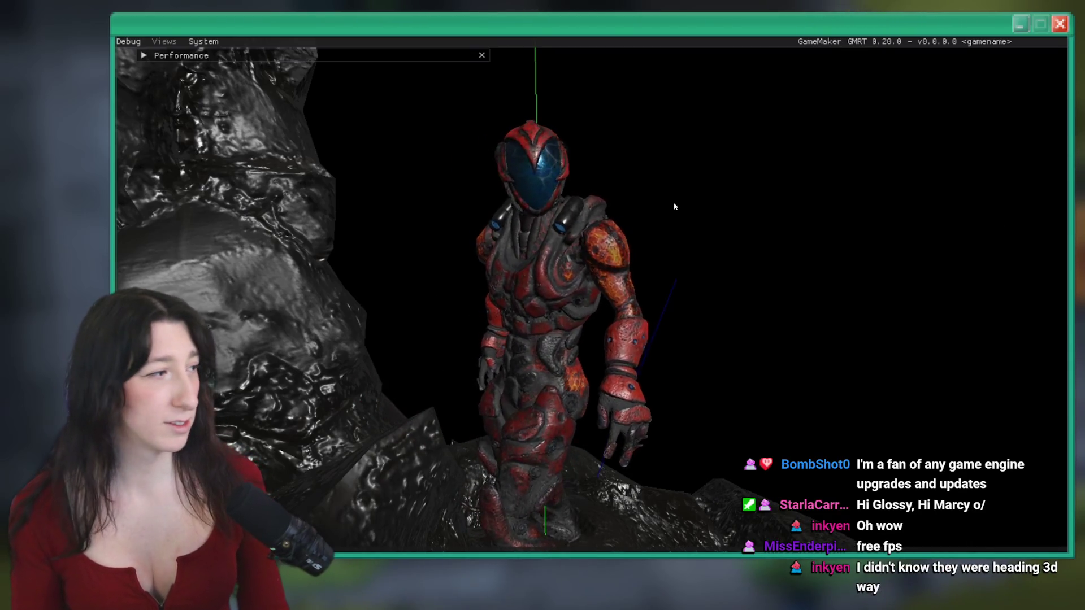
pyautogui.press('Escape')
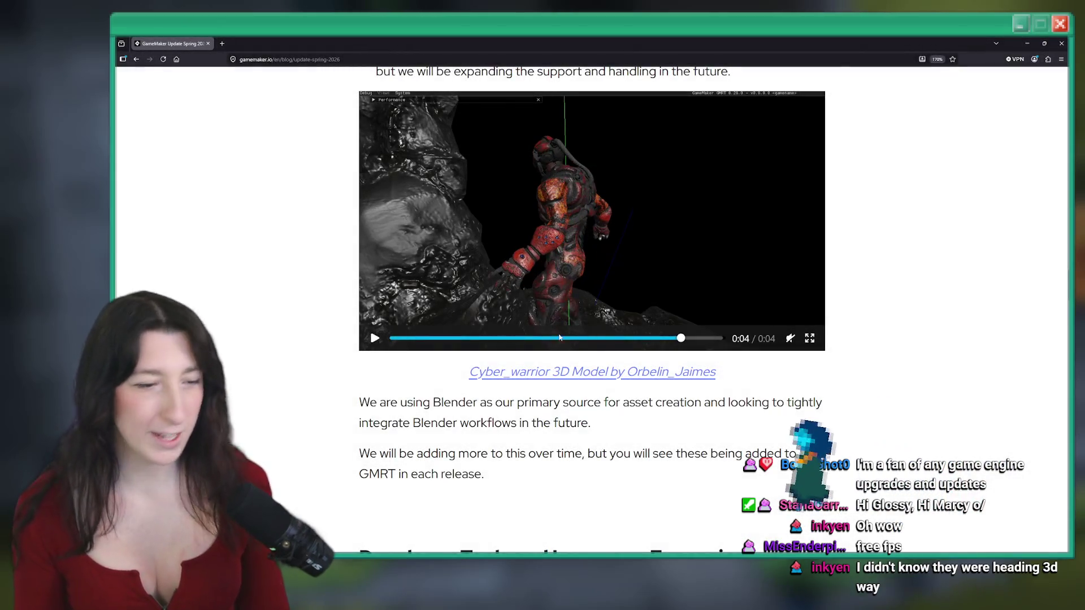
pyautogui.scroll(-1, 554, 388)
pyautogui.scroll(-10, 553, 388)
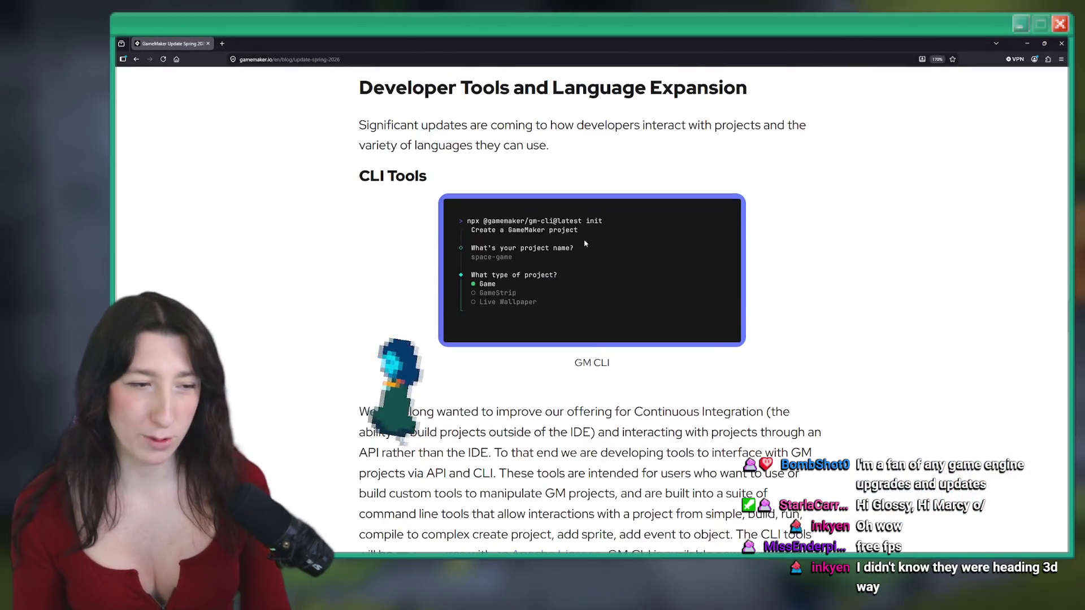
pyautogui.scroll(-2, 547, 216)
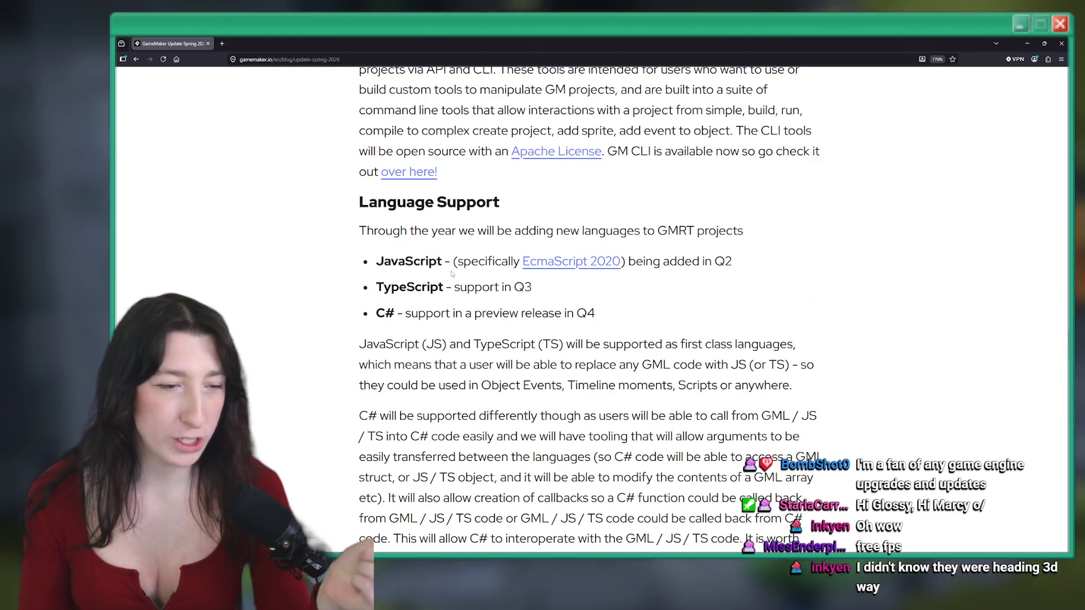
pyautogui.doubleClick(410, 287)
pyautogui.click(453, 326)
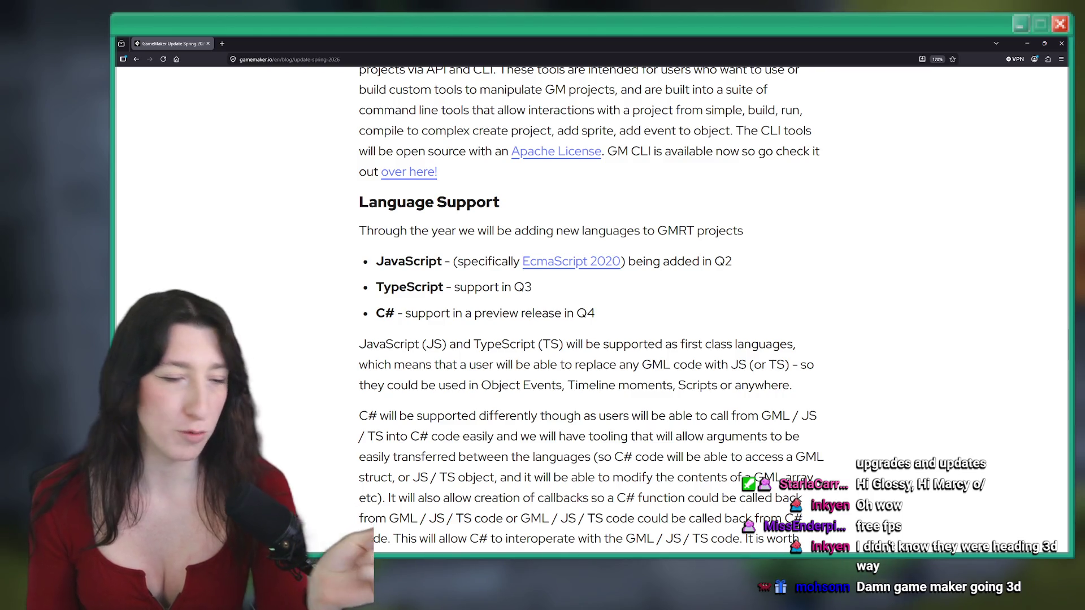
pyautogui.scroll(-4, 595, 257)
pyautogui.scroll(4, 608, 234)
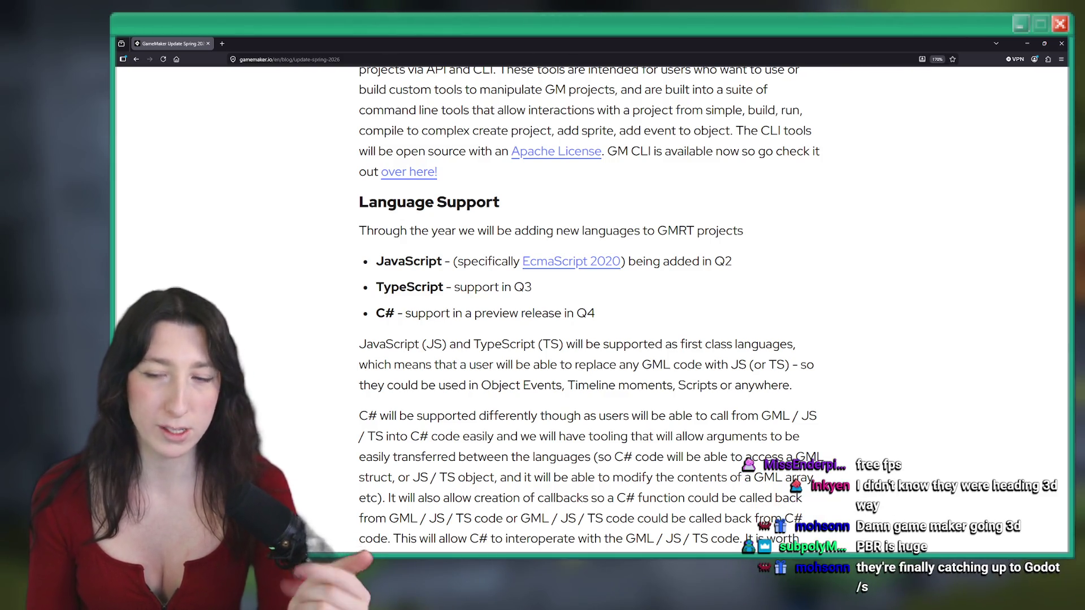
pyautogui.scroll(-10, 646, 123)
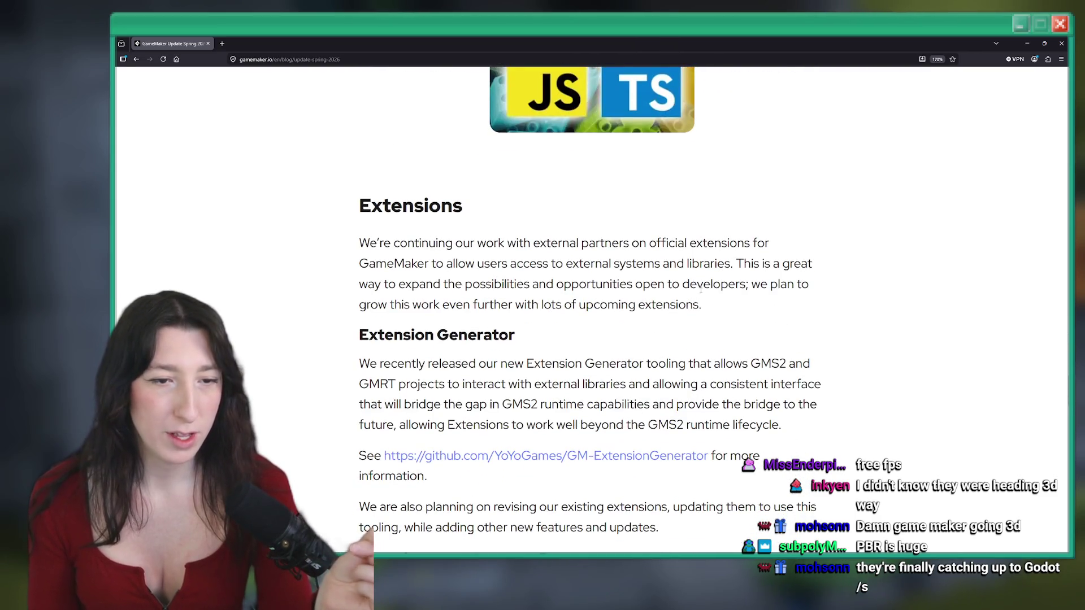
pyautogui.moveTo(716, 302)
pyautogui.mouseDown()
pyautogui.moveTo(357, 201)
pyautogui.moveTo(366, 243)
pyautogui.mouseUp()
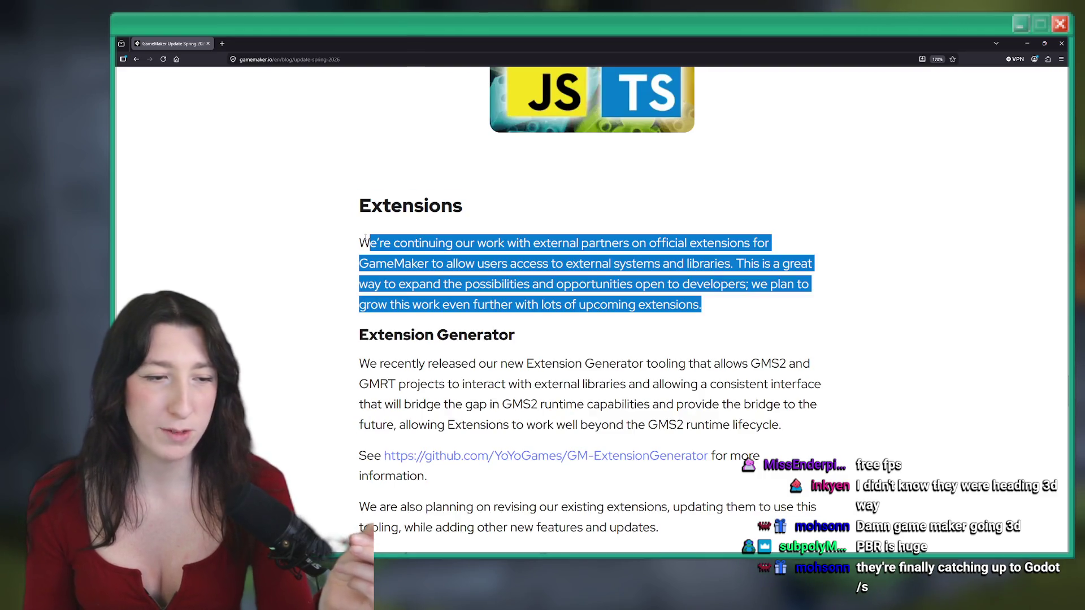
pyautogui.click(426, 270)
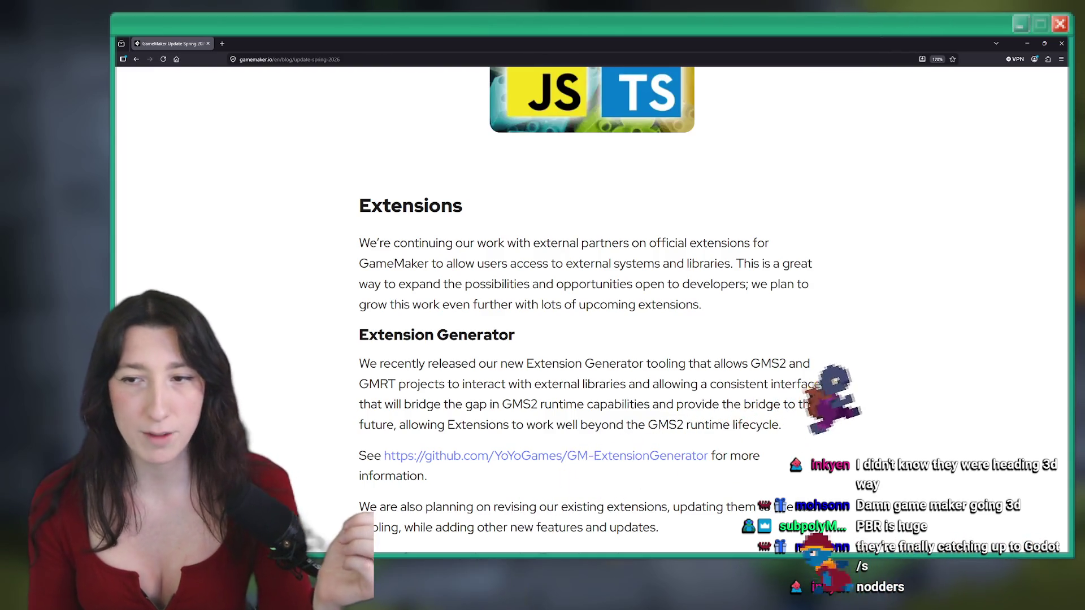
pyautogui.scroll(-3, 572, 203)
pyautogui.scroll(-5, 572, 203)
pyautogui.scroll(2, 572, 203)
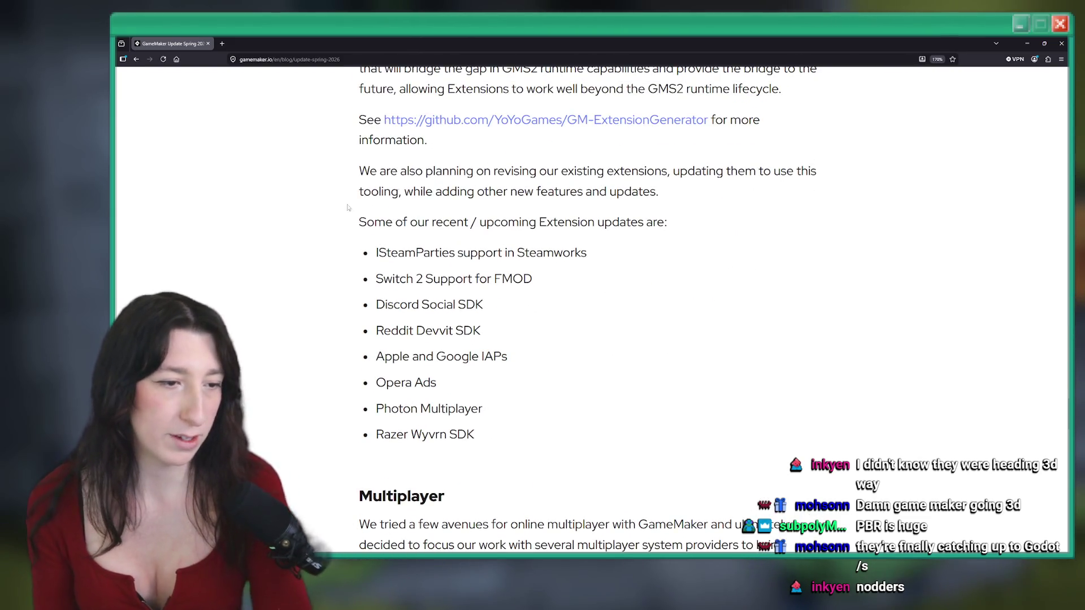
pyautogui.moveTo(484, 433); pyautogui.dragTo(375, 222)
pyautogui.click(529, 151)
pyautogui.scroll(-5, 529, 151)
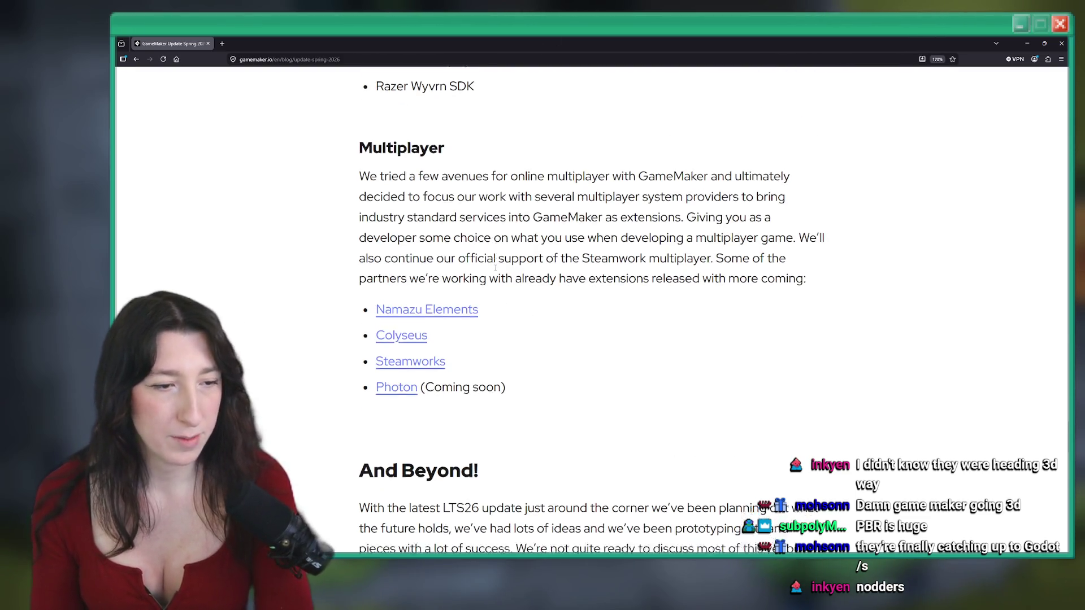
pyautogui.scroll(-5, 488, 275)
pyautogui.scroll(-3, 530, 279)
pyautogui.scroll(15, 530, 279)
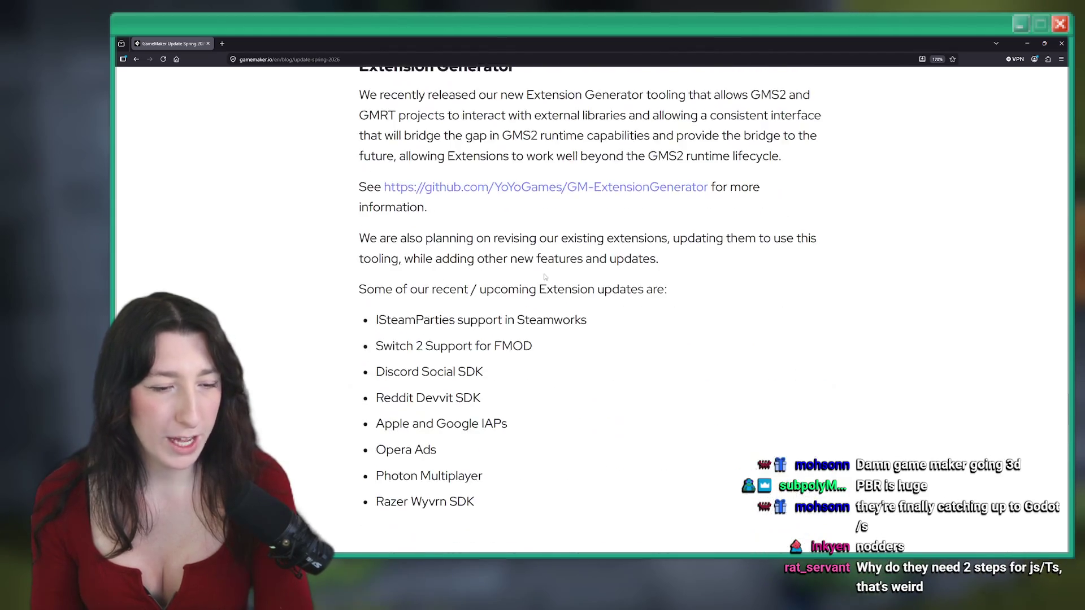
pyautogui.scroll(5, 530, 279)
pyautogui.scroll(-12, 530, 279)
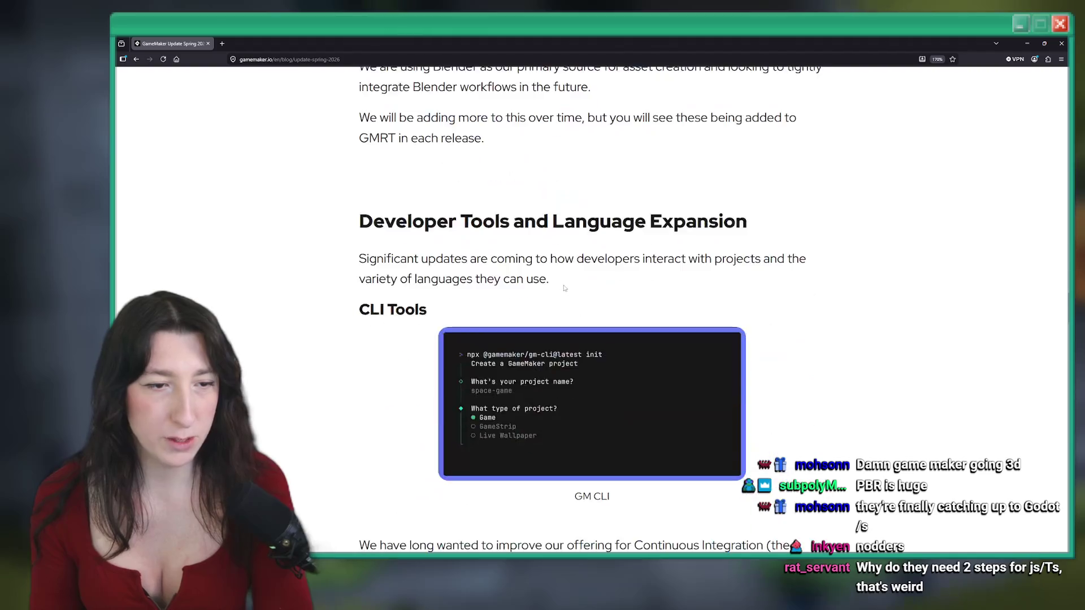
pyautogui.moveTo(544, 414); pyautogui.dragTo(369, 411)
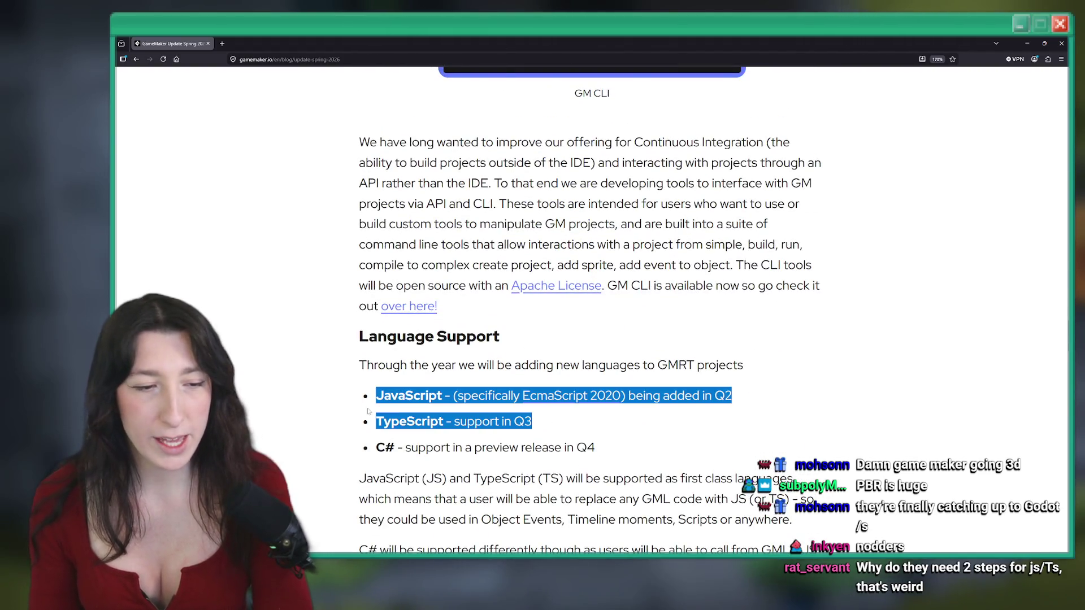
pyautogui.click(513, 416)
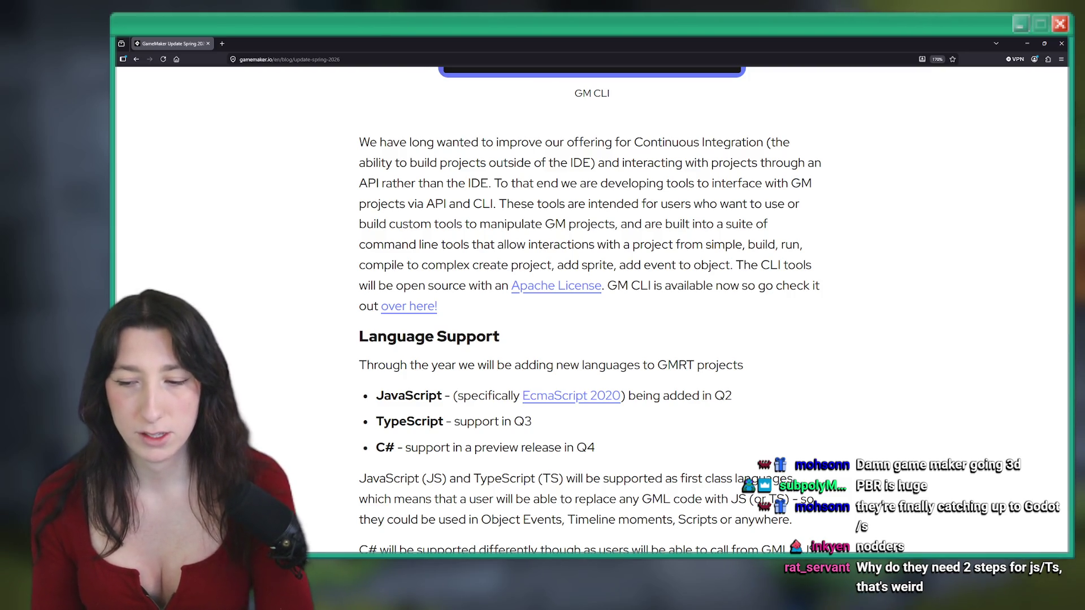
pyautogui.scroll(-3, 567, 306)
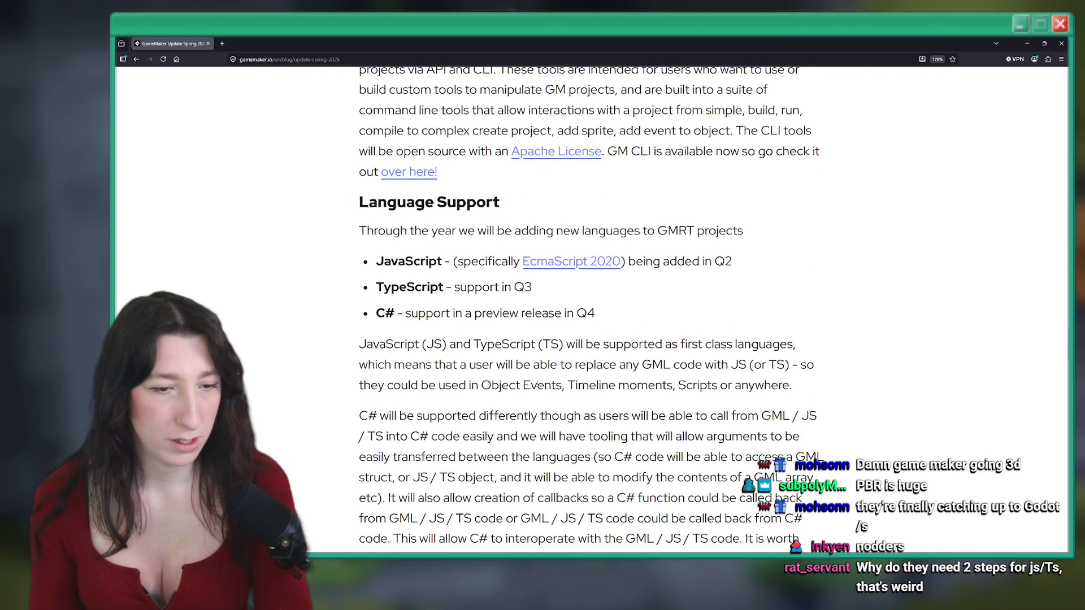
pyautogui.scroll(-2, 538, 383)
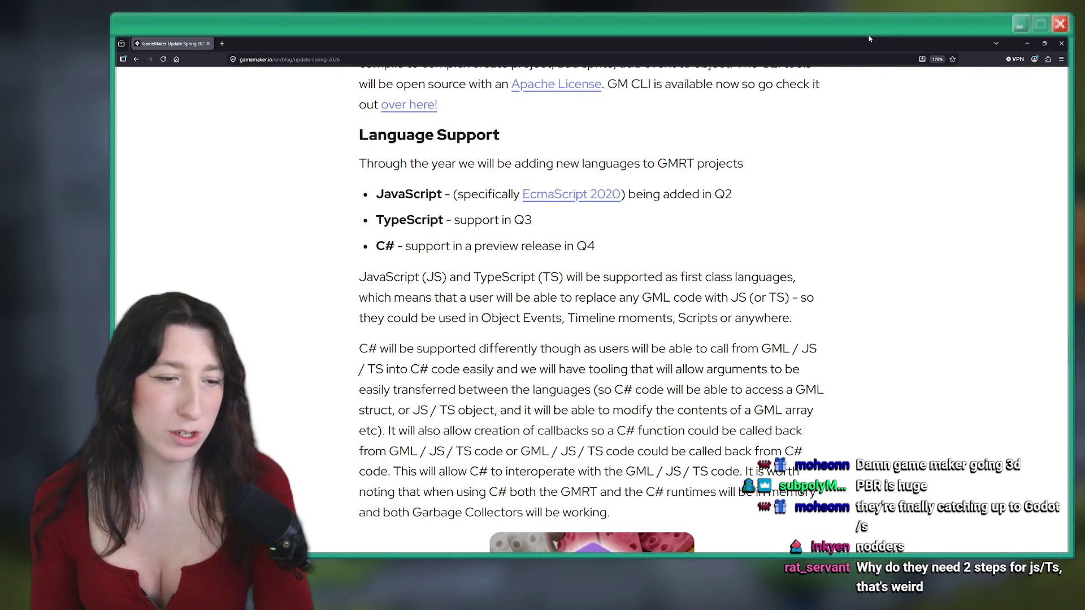
pyautogui.moveTo(744, 281)
pyautogui.mouseDown()
pyautogui.moveTo(609, 512)
pyautogui.moveTo(375, 277)
pyautogui.mouseUp()
pyautogui.click(721, 312)
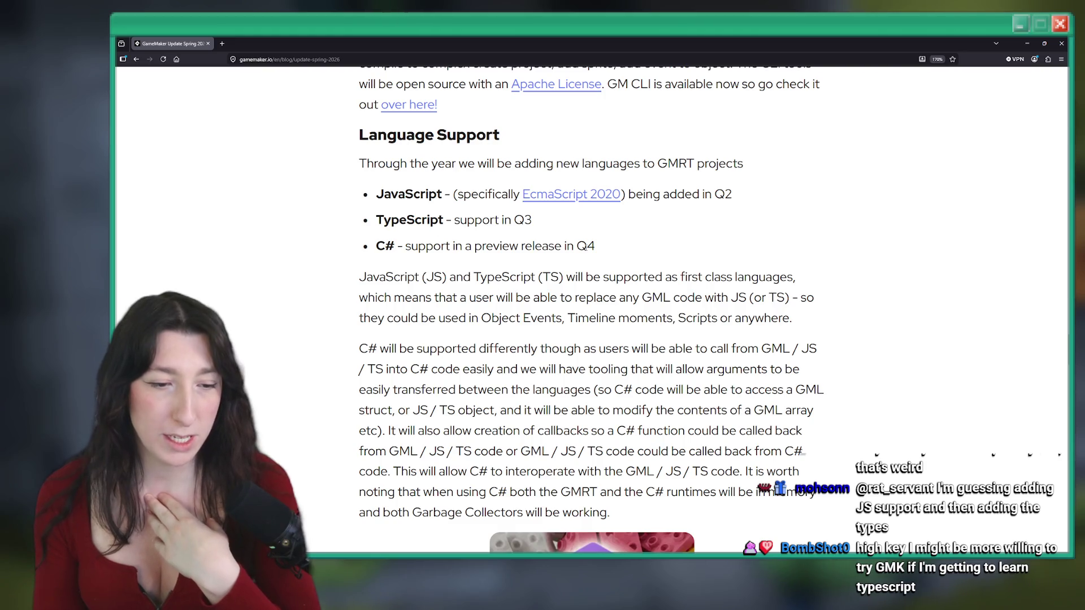
pyautogui.moveTo(625, 245)
pyautogui.mouseDown()
pyautogui.moveTo(362, 163)
pyautogui.moveTo(374, 193)
pyautogui.mouseUp()
pyautogui.click(374, 194)
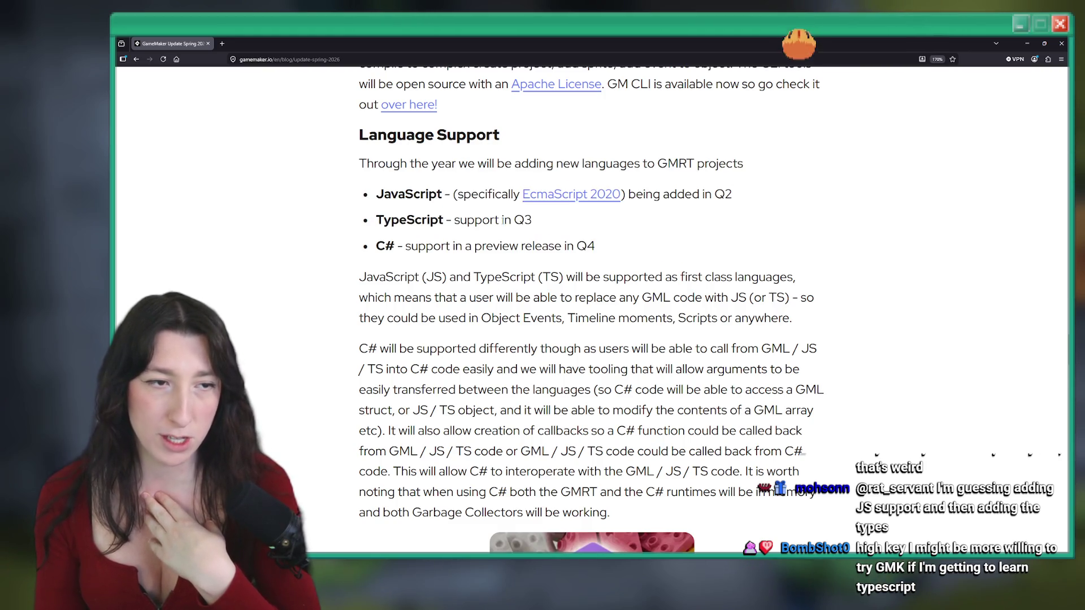
# Scroll the Spring Update article to IDE Plugins, highlight the Code Editor 2 (CE2) plan, and return to GameMaker
pyautogui.scroll(15, 608, 300)
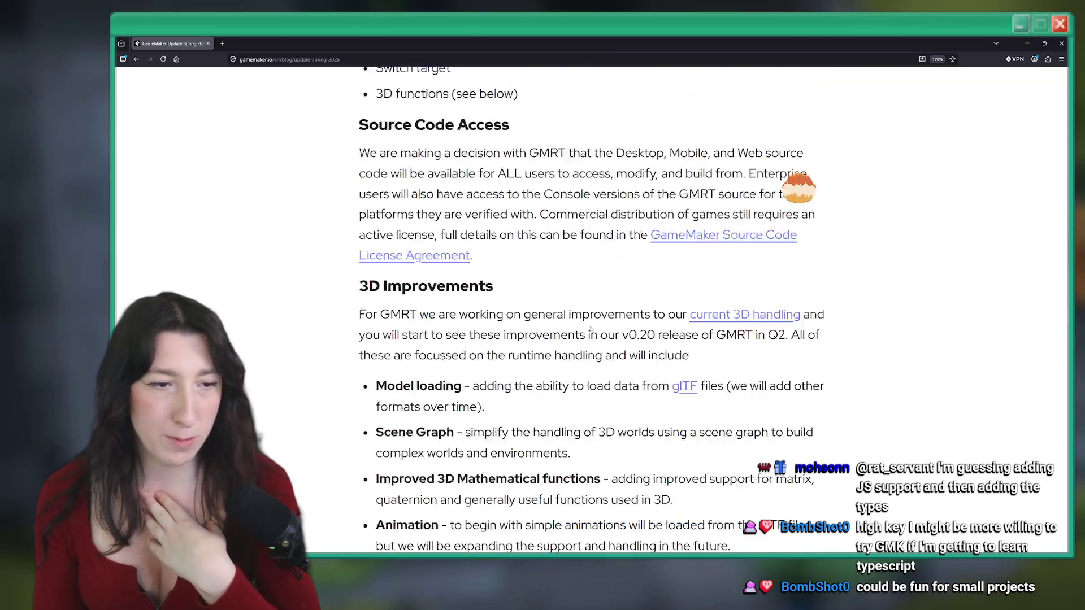
pyautogui.scroll(15, 607, 300)
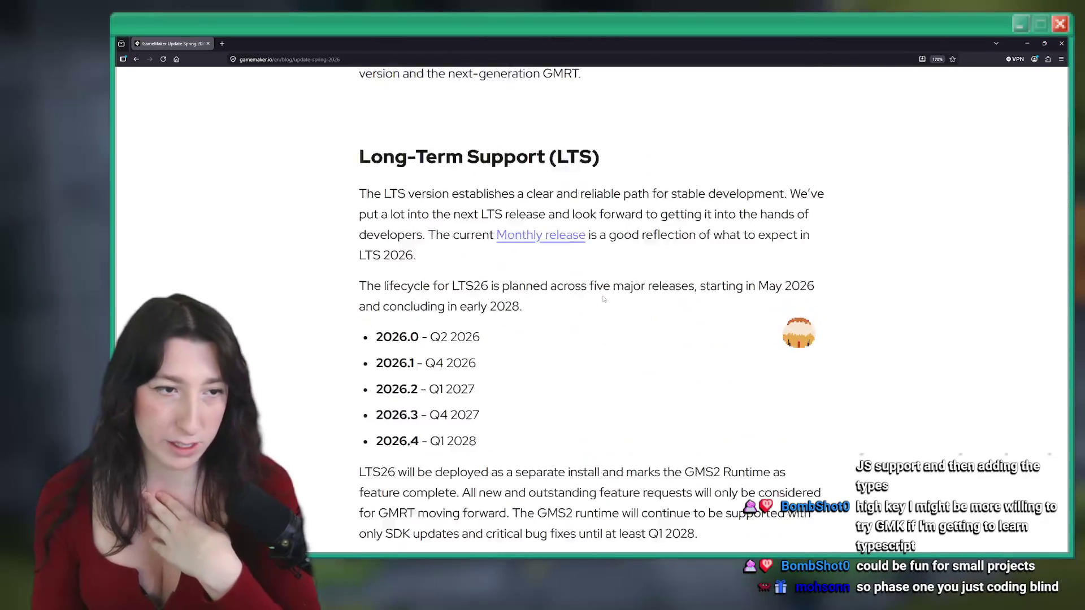
pyautogui.scroll(8, 603, 299)
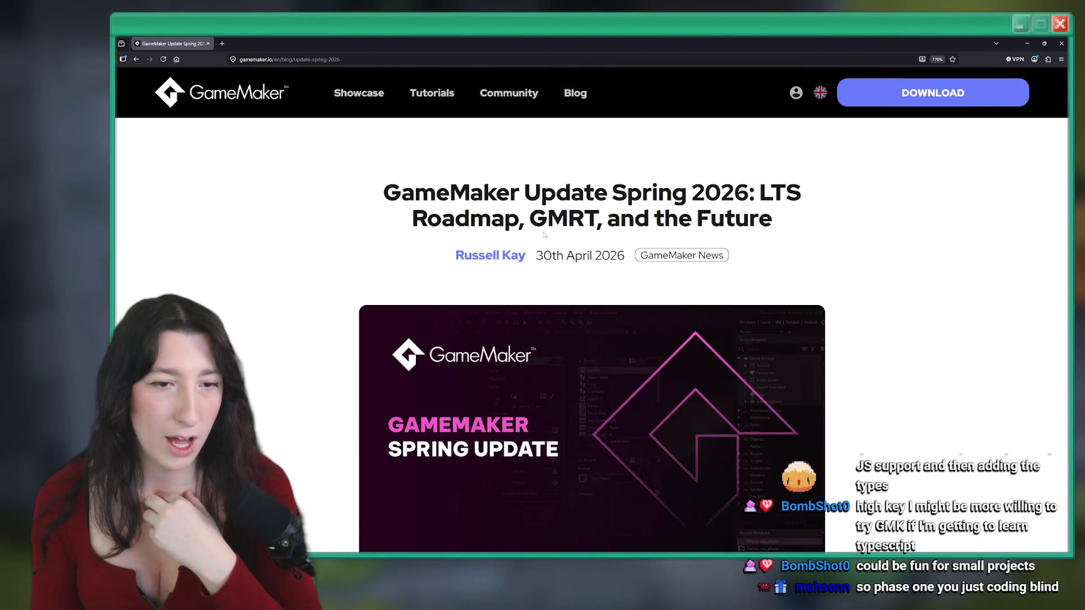
pyautogui.scroll(-5, 416, 147)
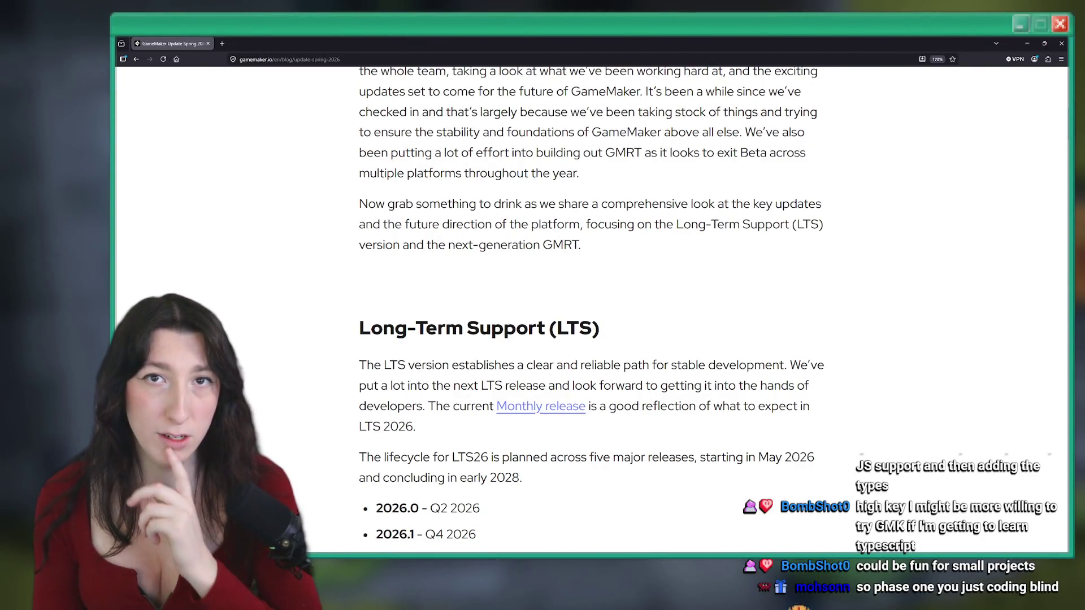
pyautogui.scroll(-5, 937, 100)
pyautogui.scroll(-2, 937, 100)
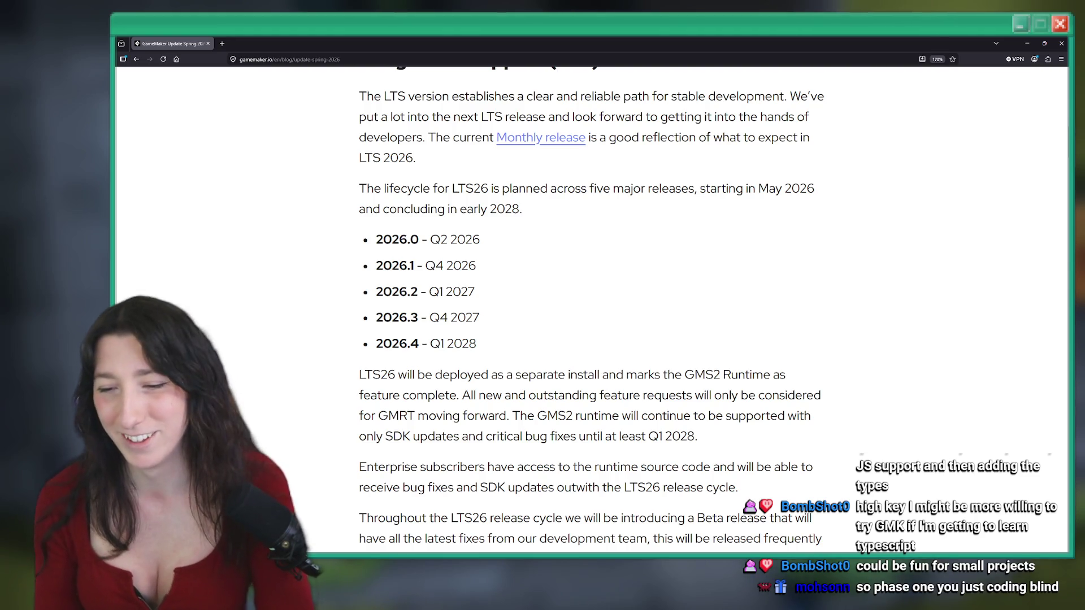
pyautogui.scroll(-5, 524, 206)
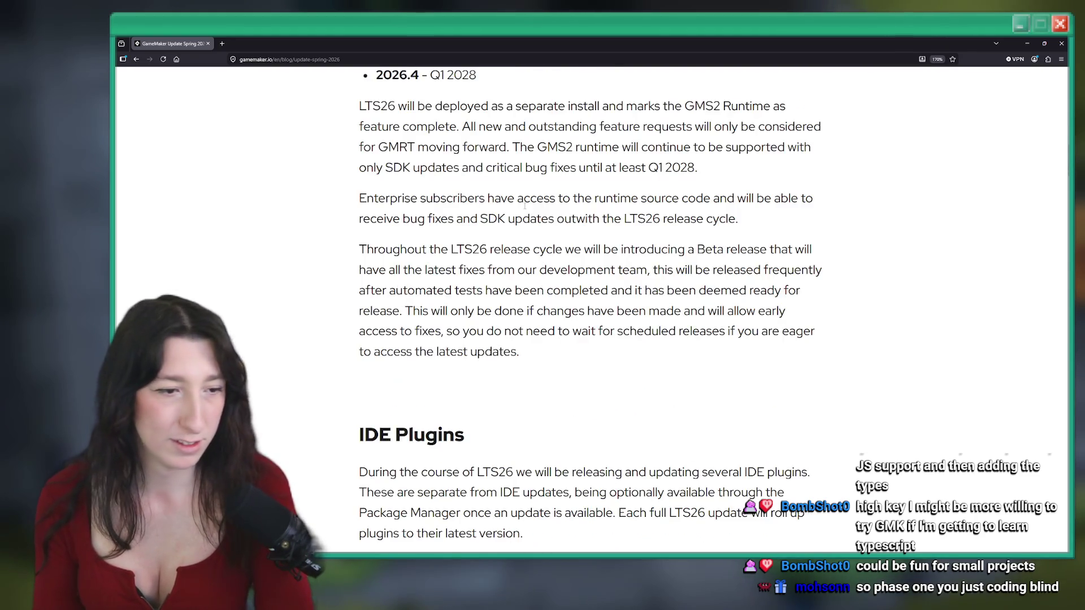
pyautogui.scroll(-10, 524, 206)
pyautogui.scroll(4, 486, 205)
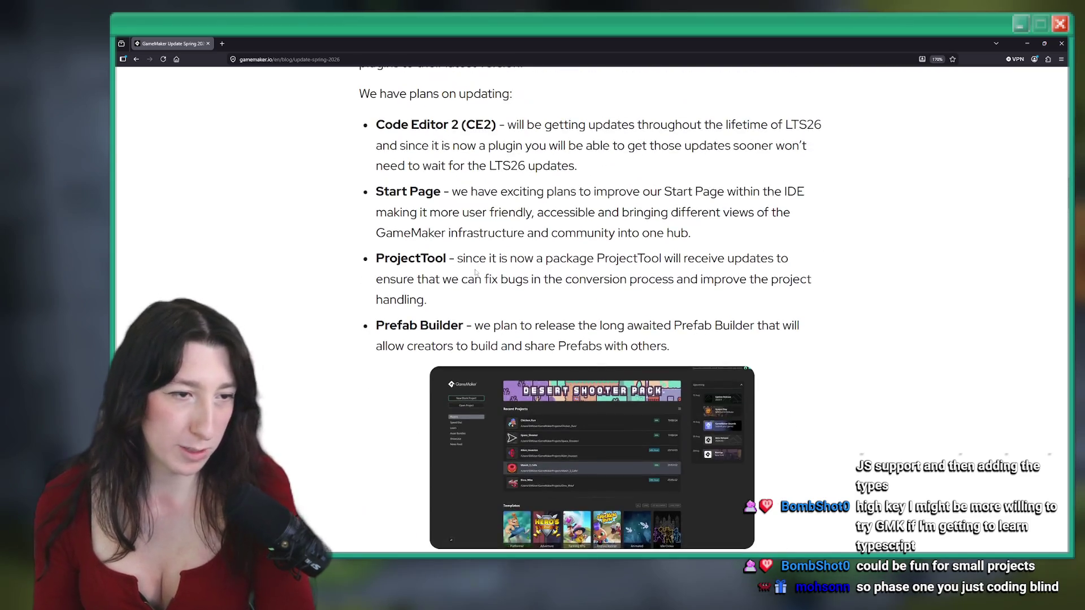
pyautogui.moveTo(499, 186); pyautogui.dragTo(376, 192)
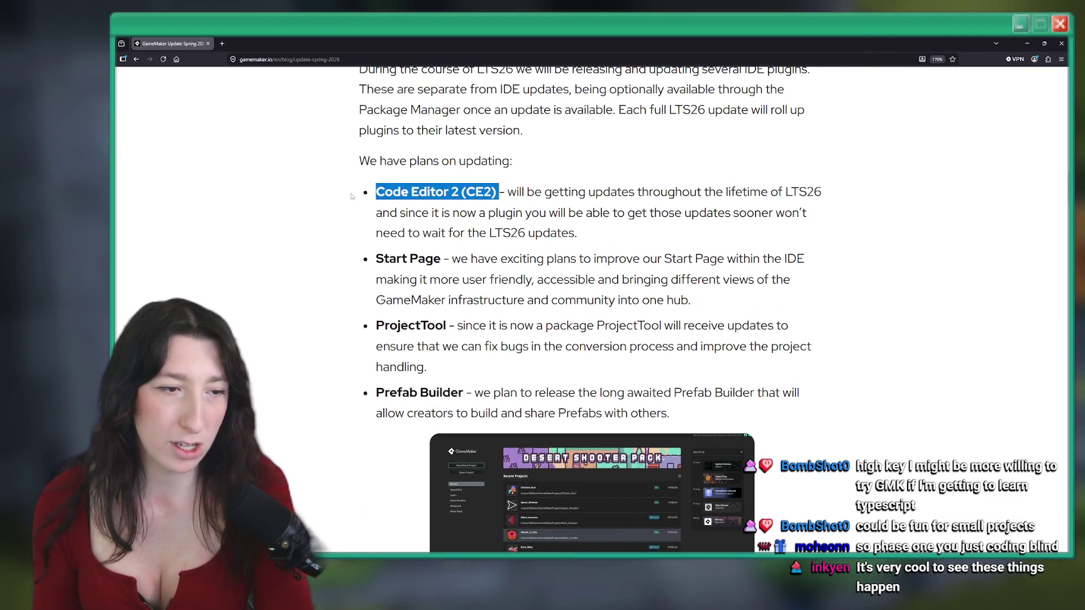
pyautogui.click(376, 192)
pyautogui.hotkey('alt', 'Tab')
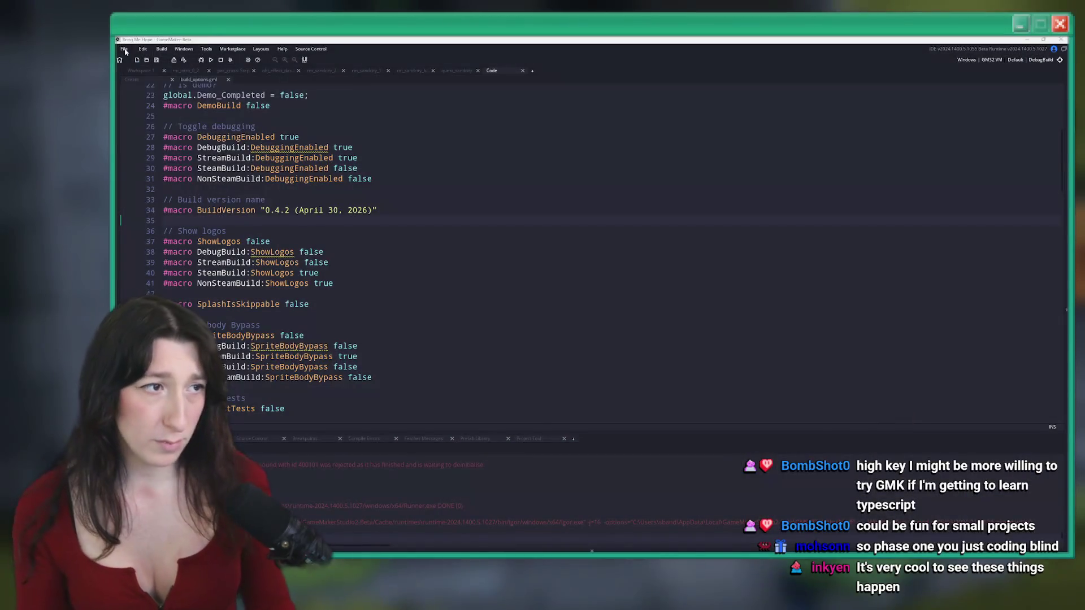
# Bring up Workspace 1 and open the object's Draw event code
pyautogui.click(139, 70)
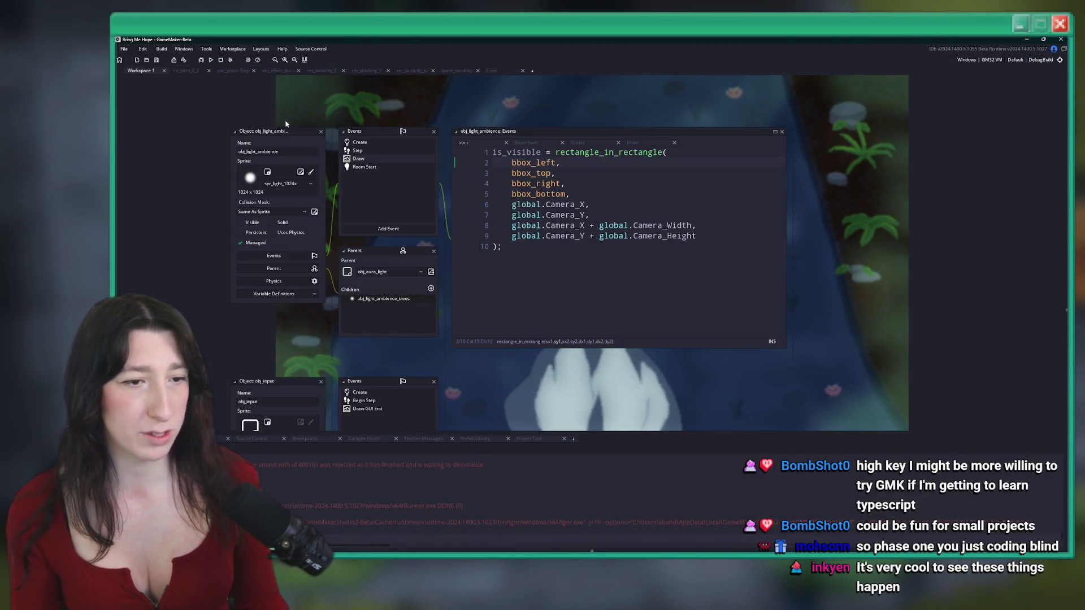
pyautogui.click(386, 143)
pyautogui.click(396, 159)
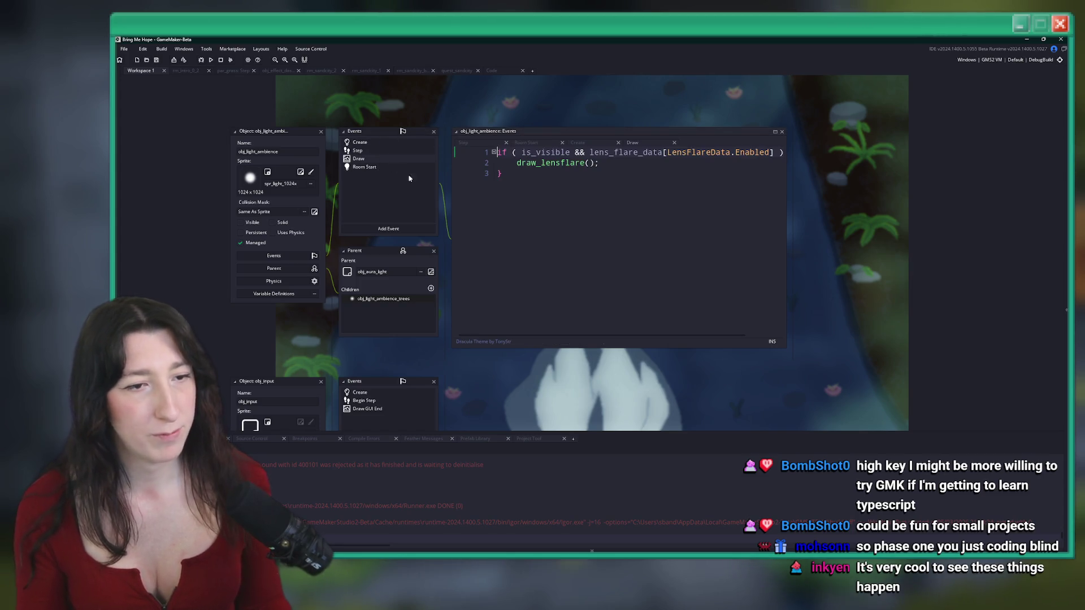
# Enable Code Editor 2 (Beta) in File > Preferences, apply it, and confirm with OK
pyautogui.click(124, 49)
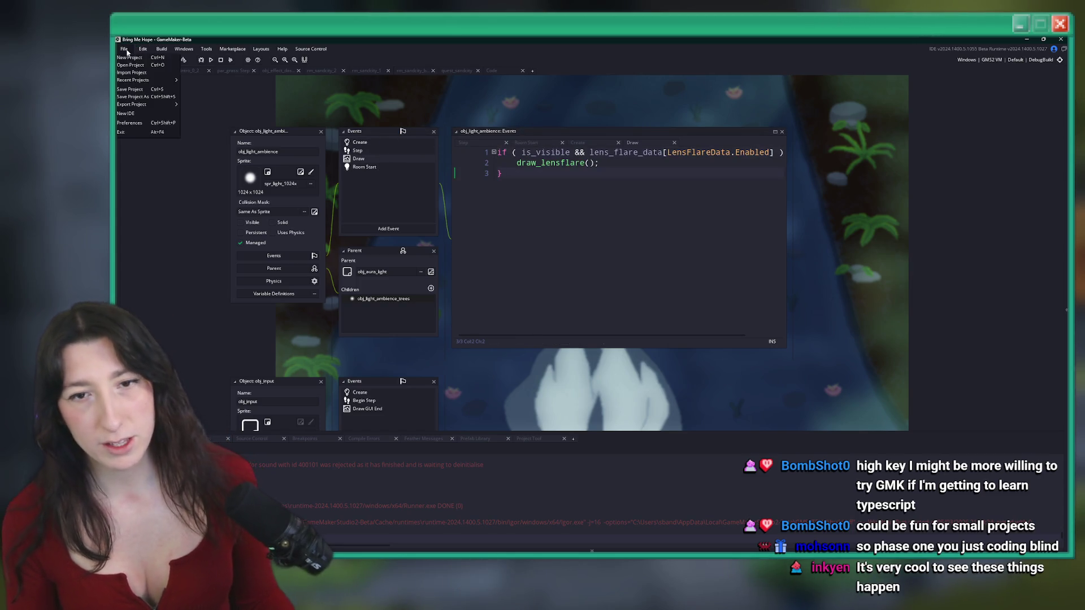
pyautogui.click(154, 119)
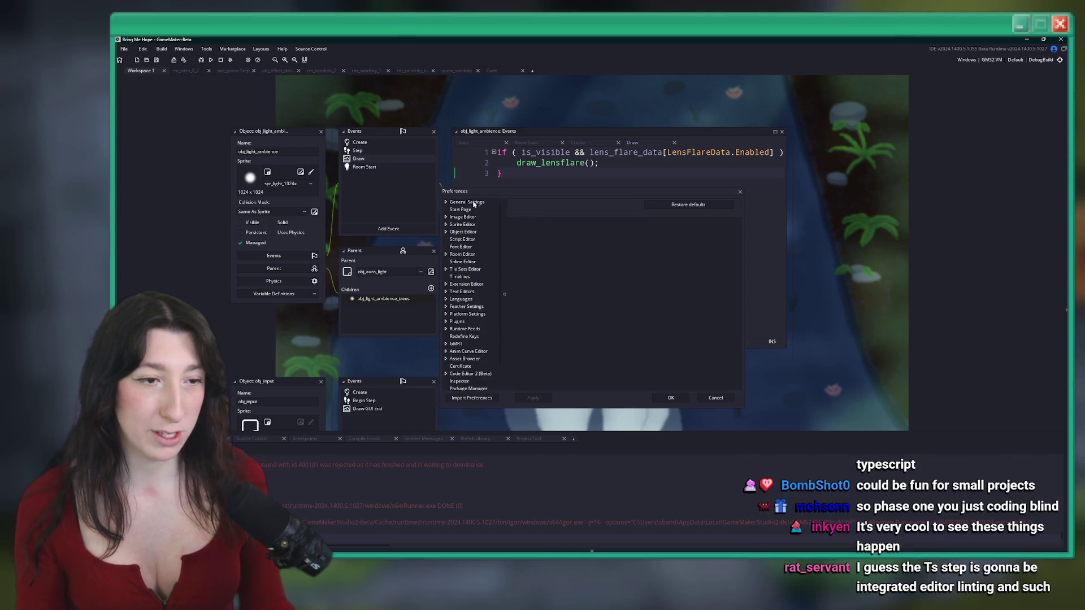
pyautogui.click(472, 374)
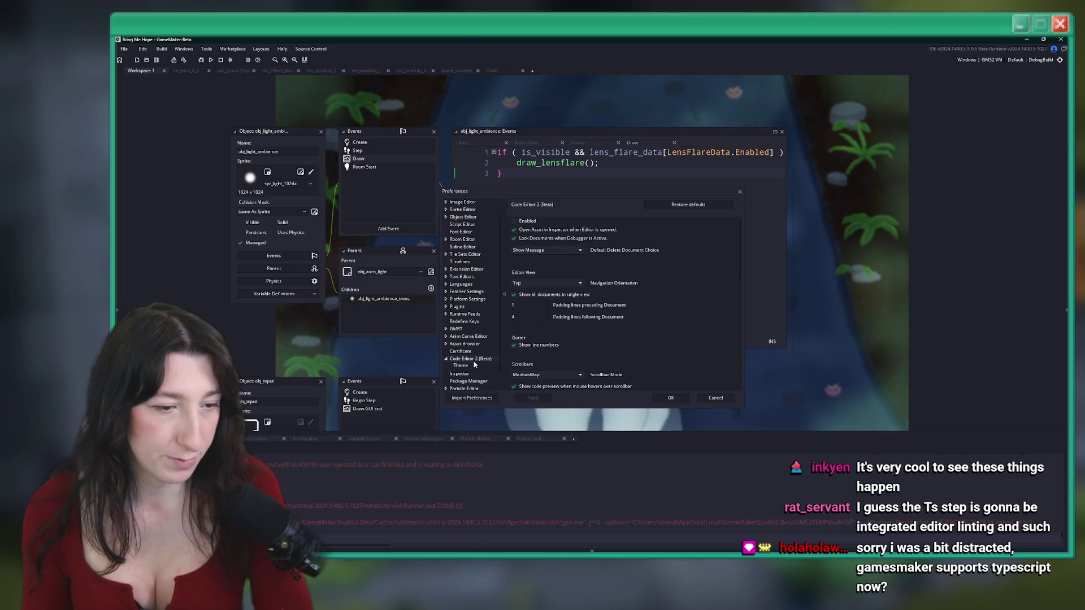
pyautogui.click(515, 221)
pyautogui.click(546, 400)
pyautogui.moveTo(656, 551)
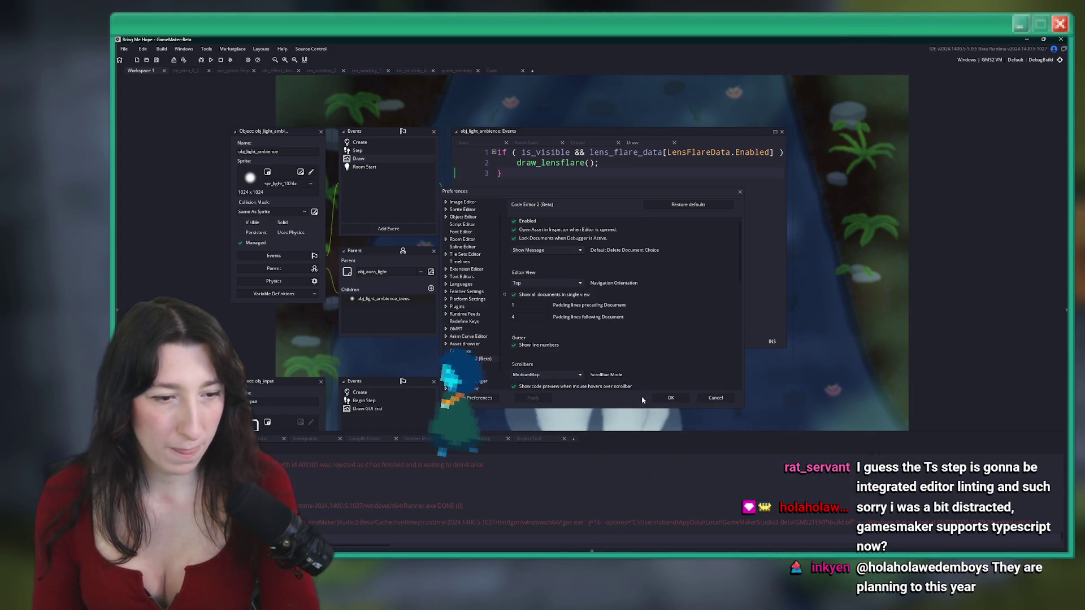
pyautogui.click(675, 399)
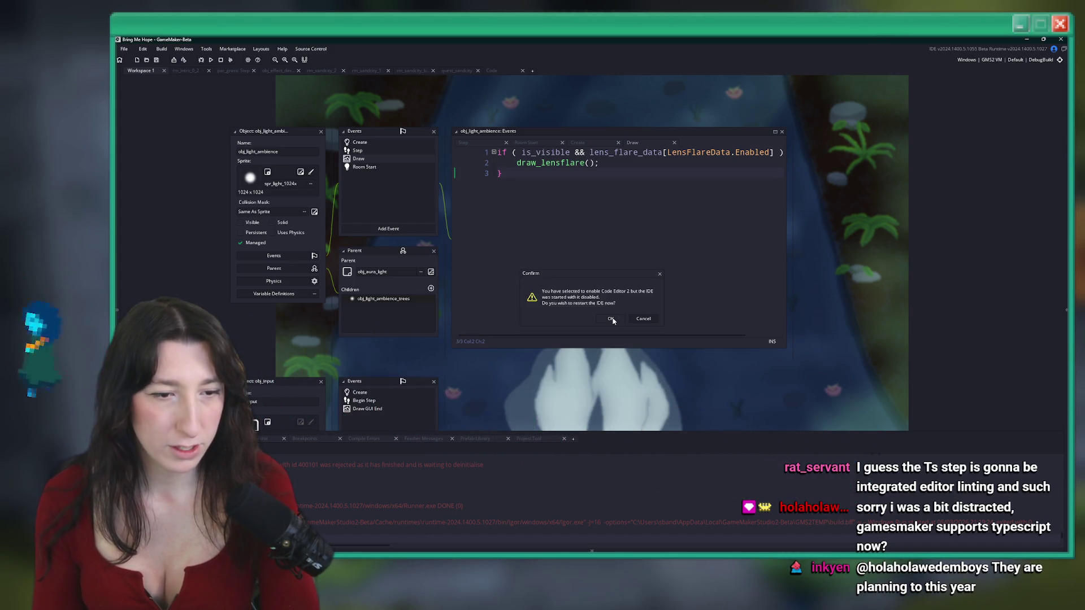
# Restart the IDE, dismiss the Beta Channel warning, and reopen the Bring Me Hope project
pyautogui.click(615, 317)
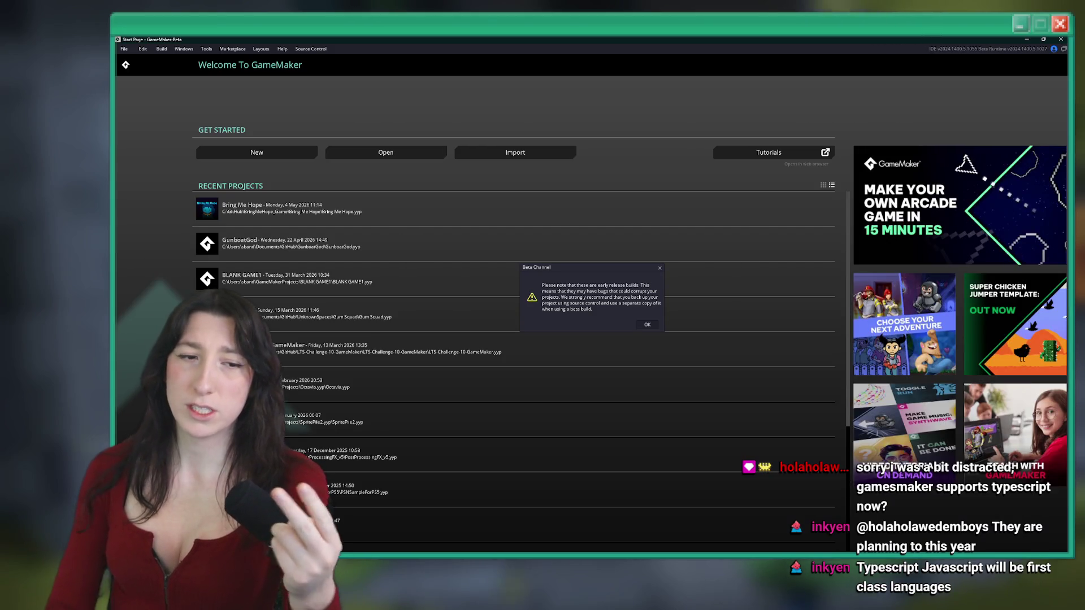
pyautogui.click(648, 326)
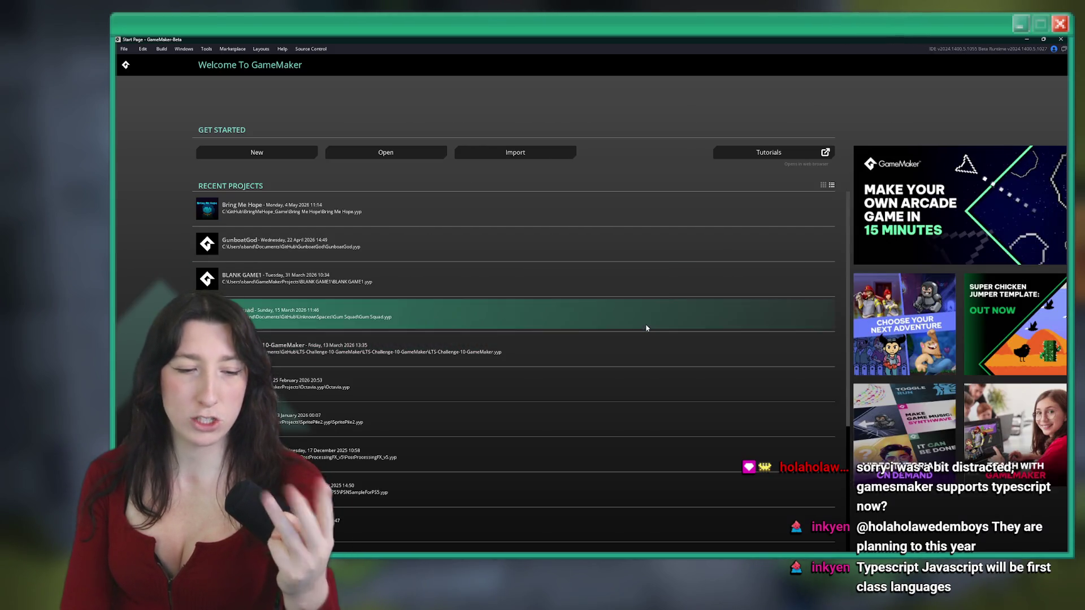
pyautogui.click(368, 206)
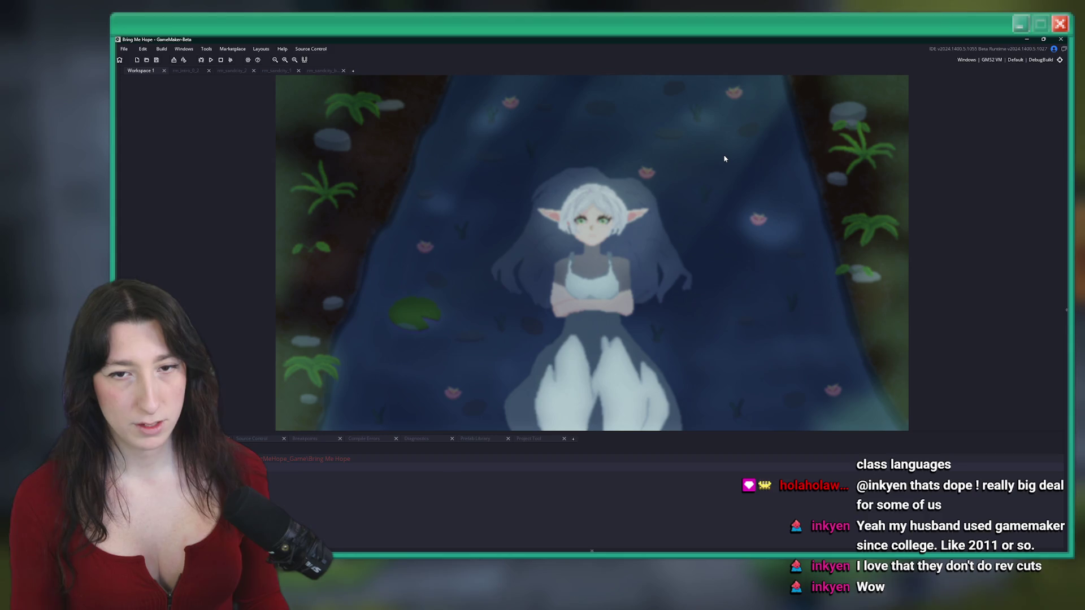
# Open the asset search and start typing 'ob' to find an object
pyautogui.hotkey('ctrl', 't')
pyautogui.write('obj_pla')
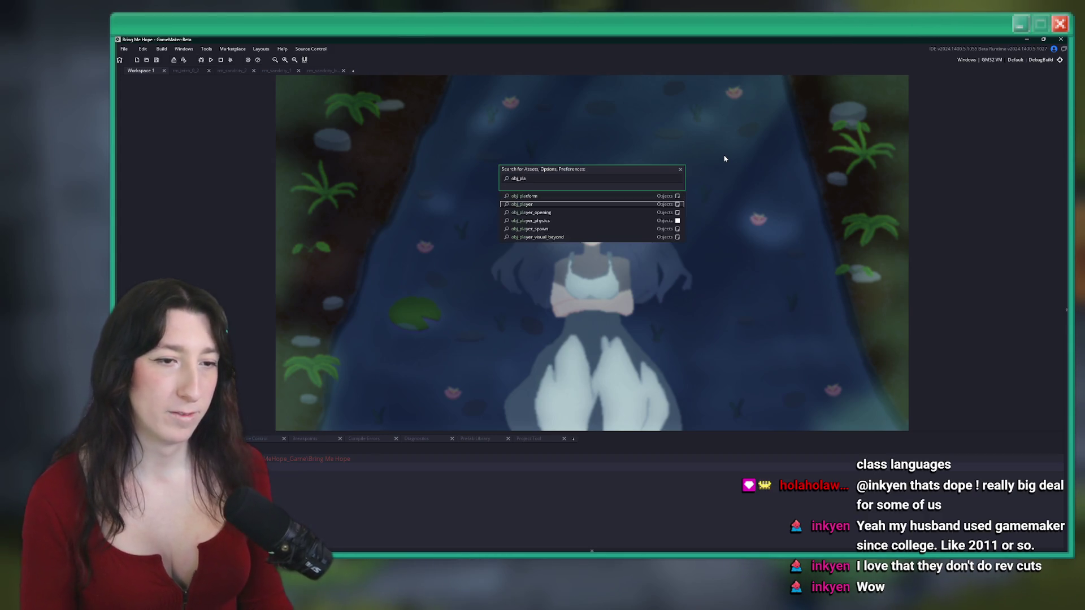
# Open obj_player's code and scroll through it
pyautogui.press('Return')
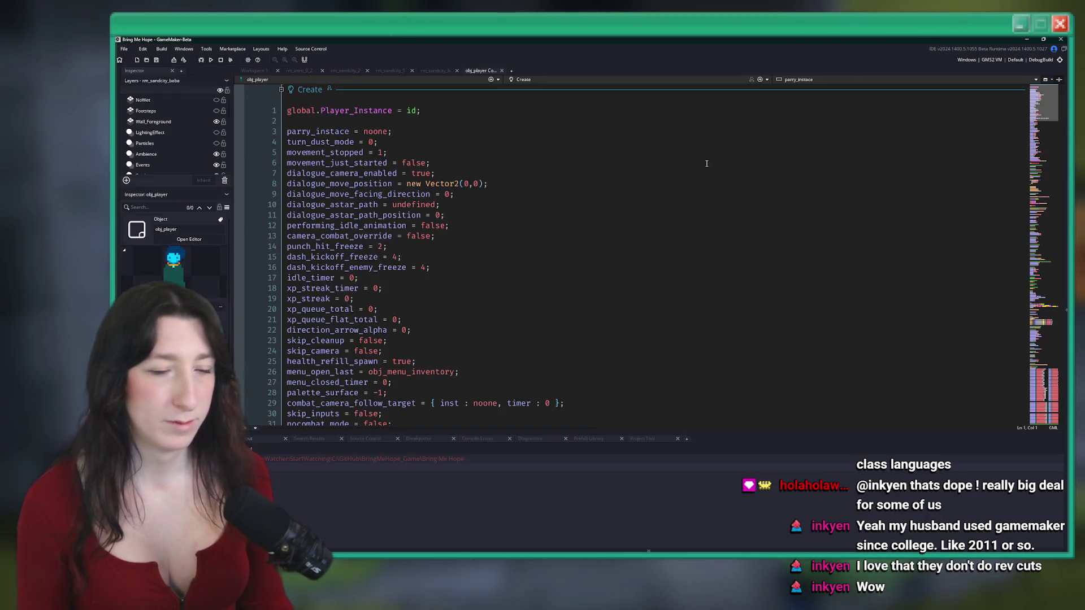
pyautogui.scroll(-20, 1054, 133)
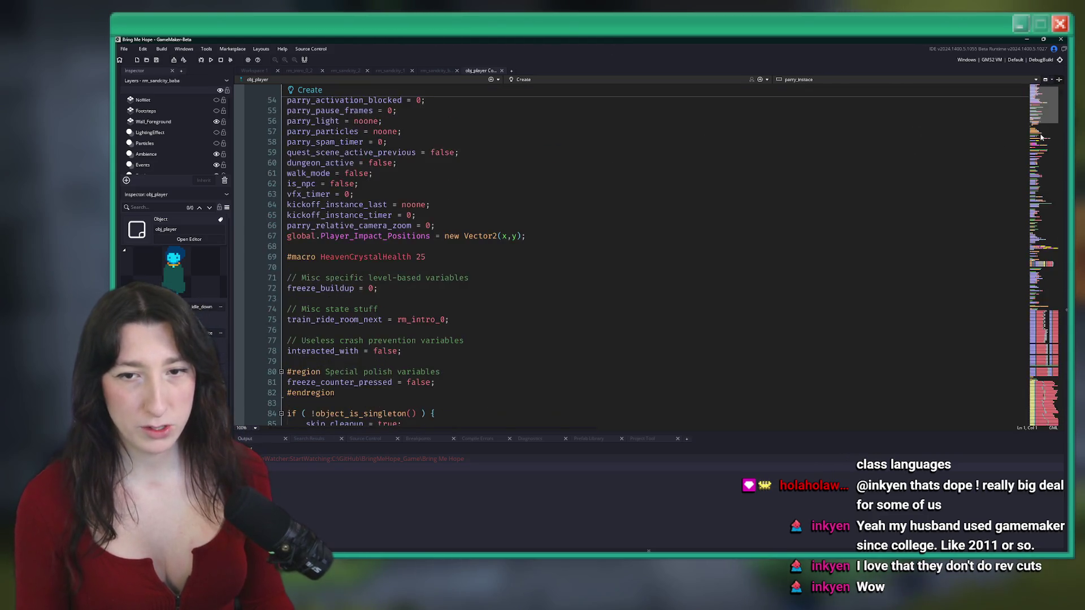
pyautogui.scroll(-13, 1054, 133)
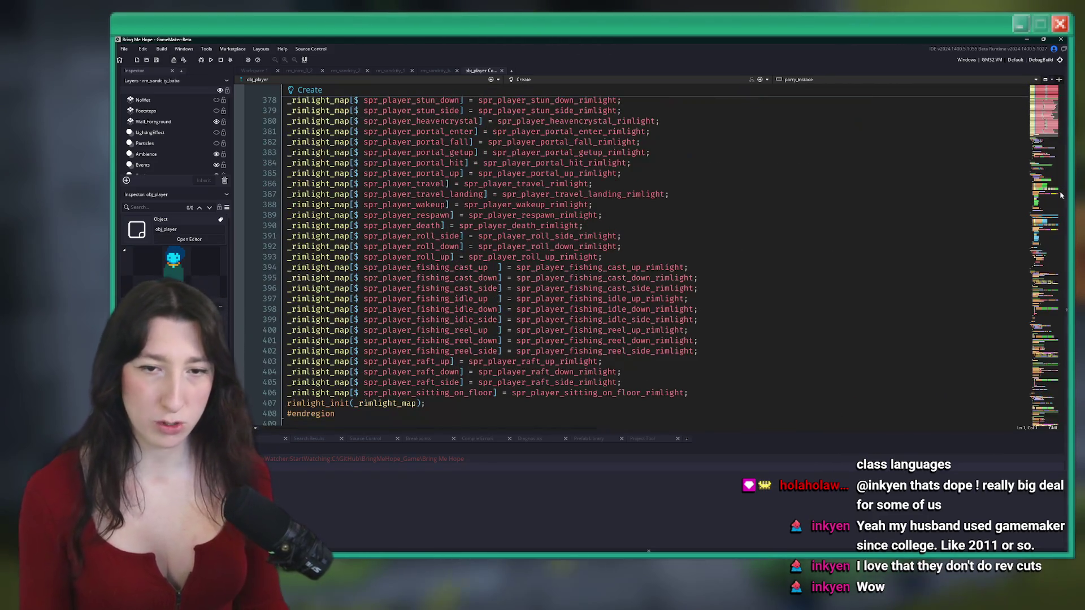
pyautogui.moveTo(1057, 118); pyautogui.dragTo(1043, 154)
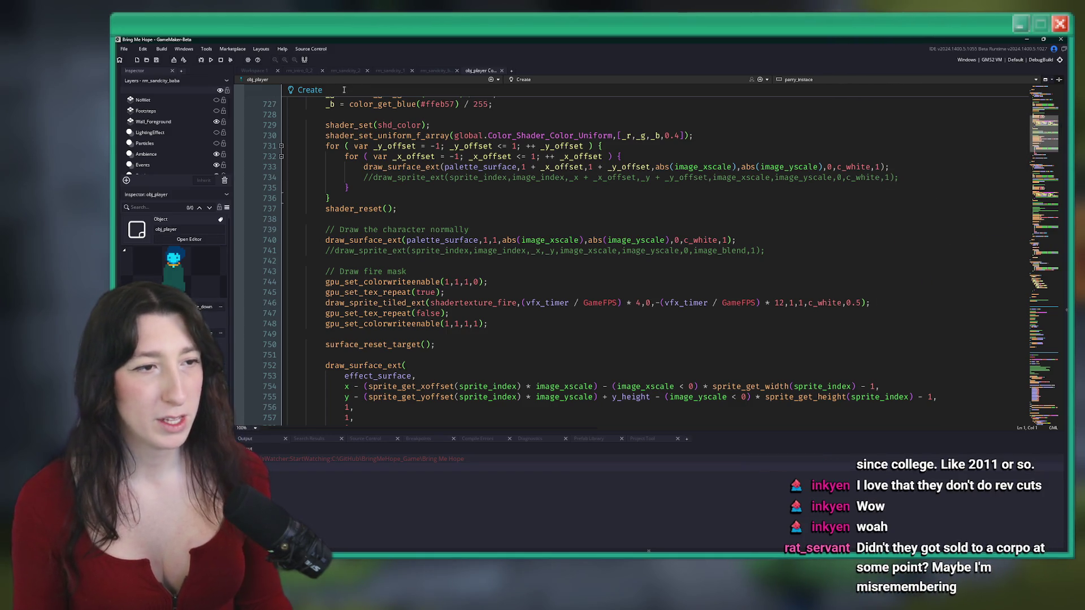
pyautogui.scroll(-15, 522, 115)
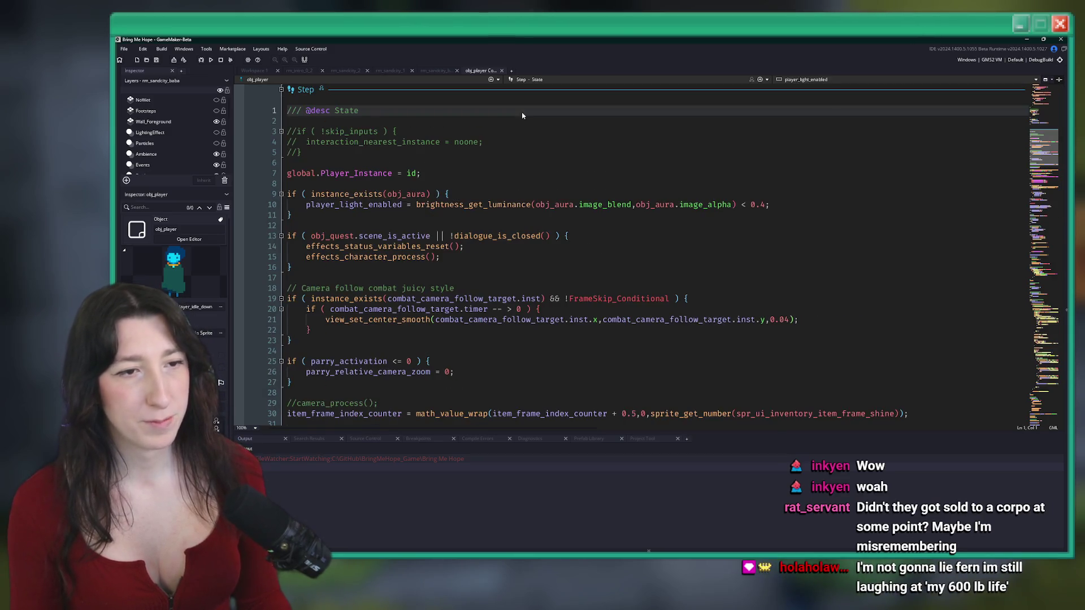
pyautogui.scroll(10, 540, 127)
pyautogui.scroll(-5, 520, 267)
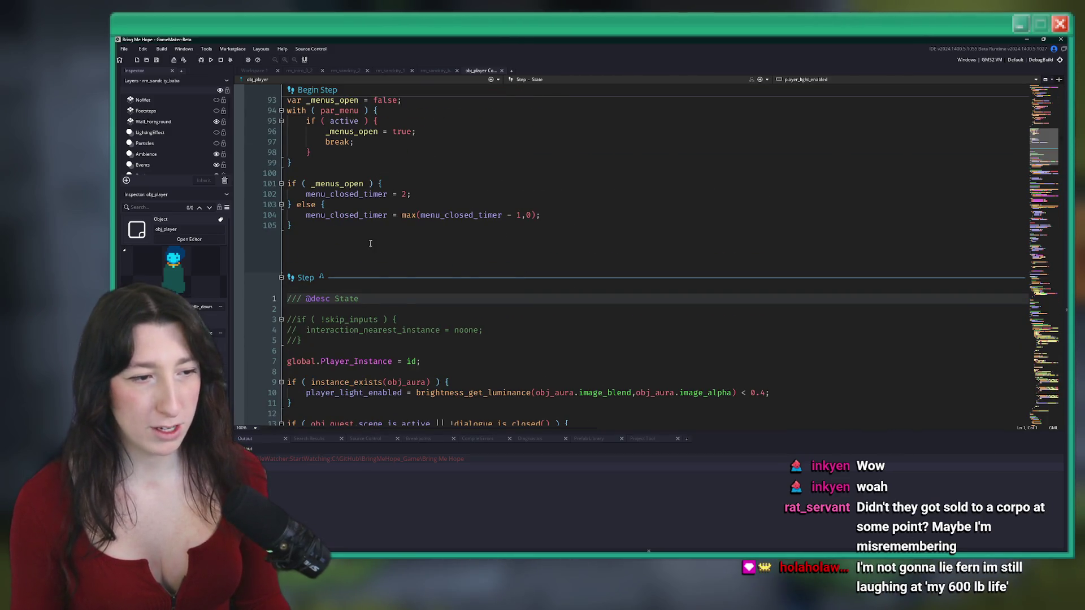
pyautogui.scroll(-5, 363, 353)
pyautogui.scroll(15, 362, 352)
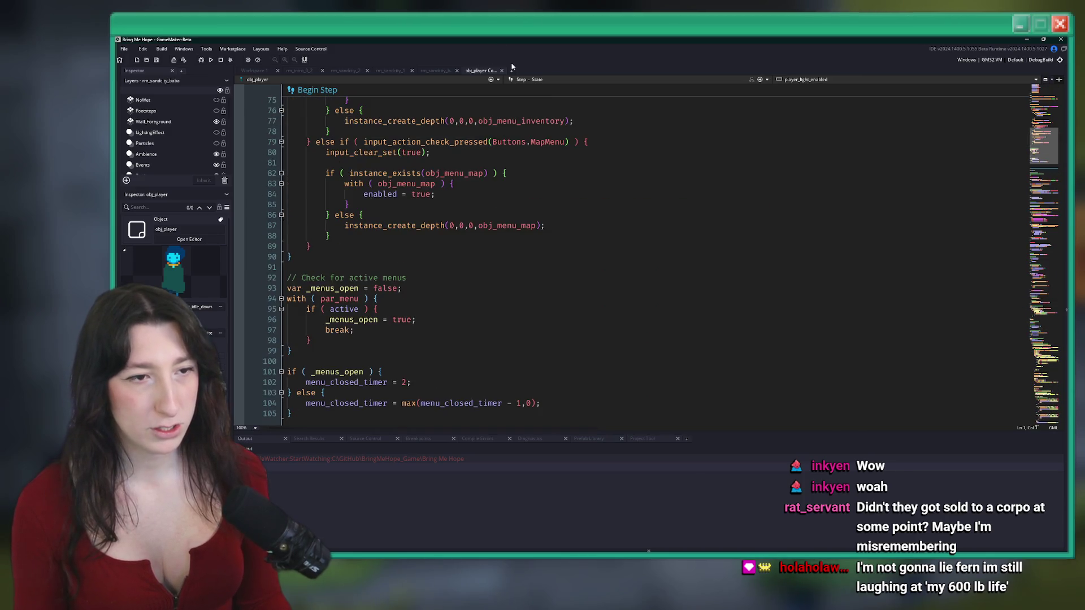
# Close obj_player's code and search the project assets for 'obj_'
pyautogui.click(502, 70)
pyautogui.hotkey('ctrl', 't')
pyautogui.write('obj_')
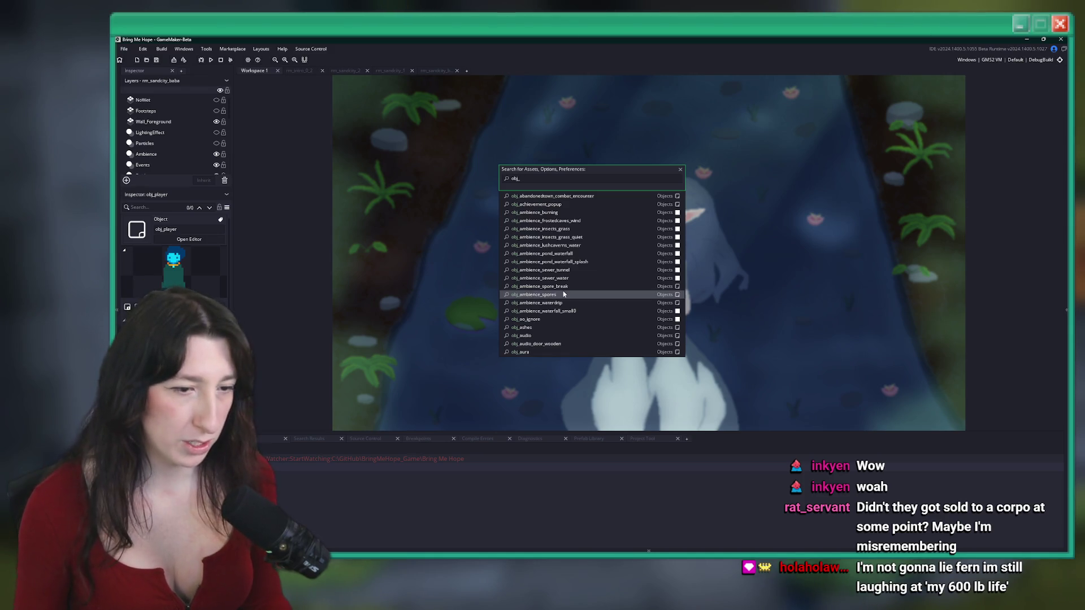
# In obj_aura's code, inspect the aura_init definition in scr_aura, then return
pyautogui.click(536, 352)
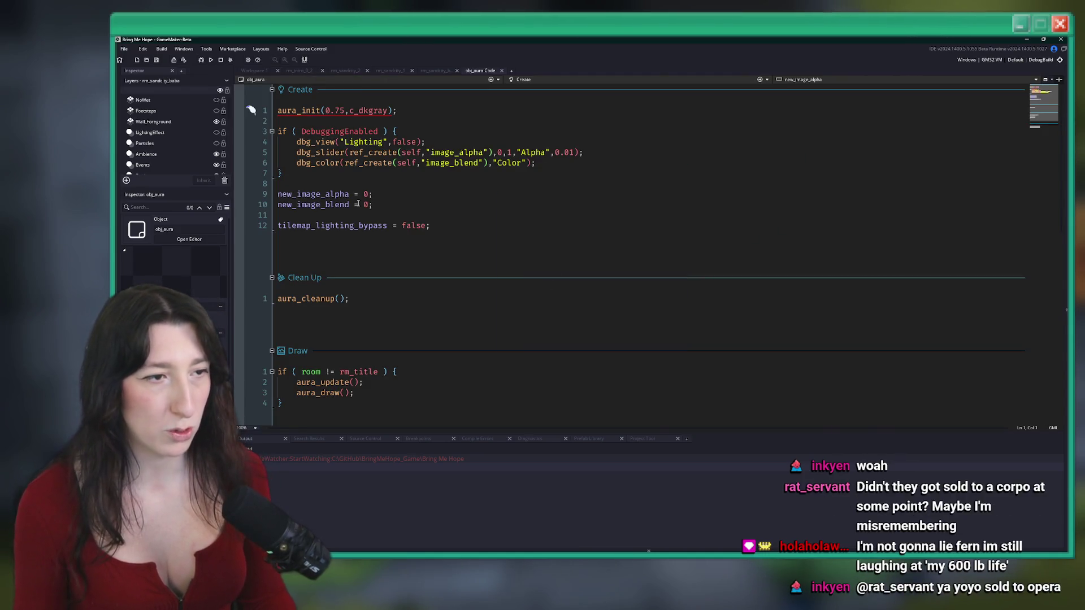
pyautogui.click(378, 181)
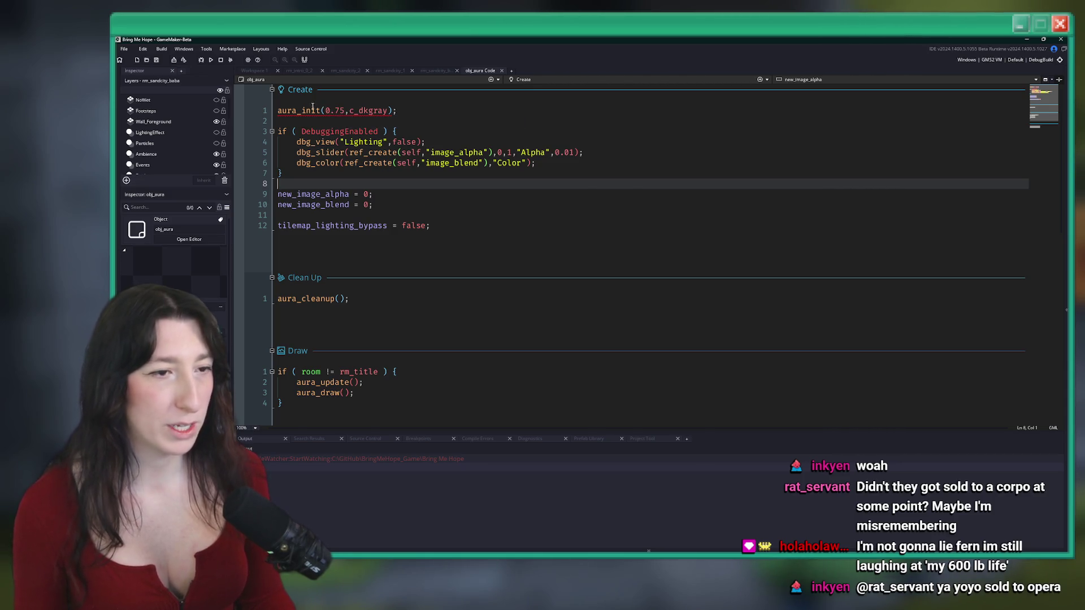
pyautogui.middleClick(316, 110)
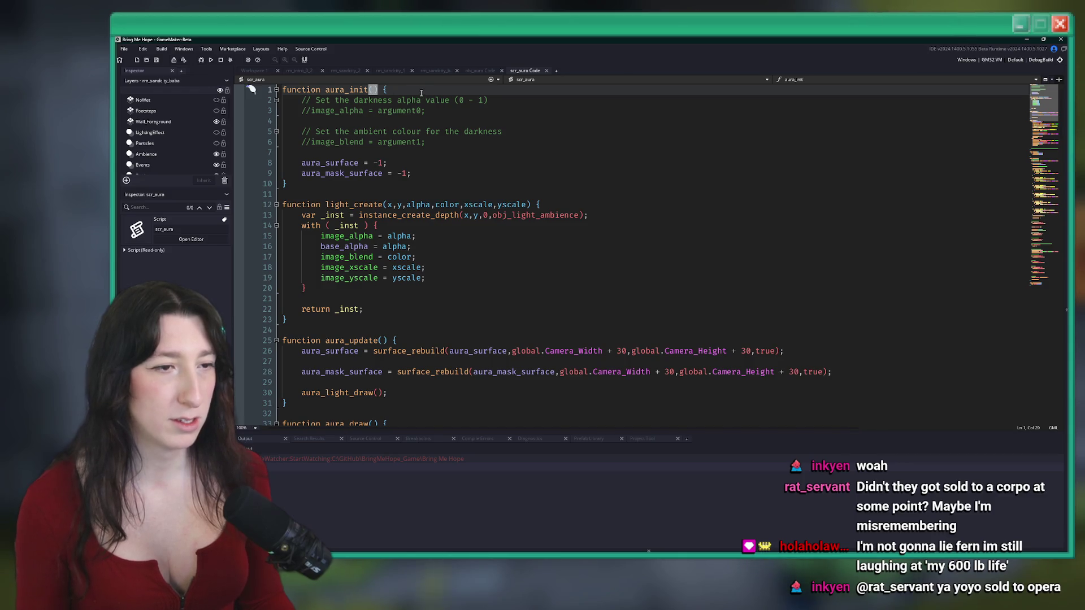
pyautogui.click(542, 80)
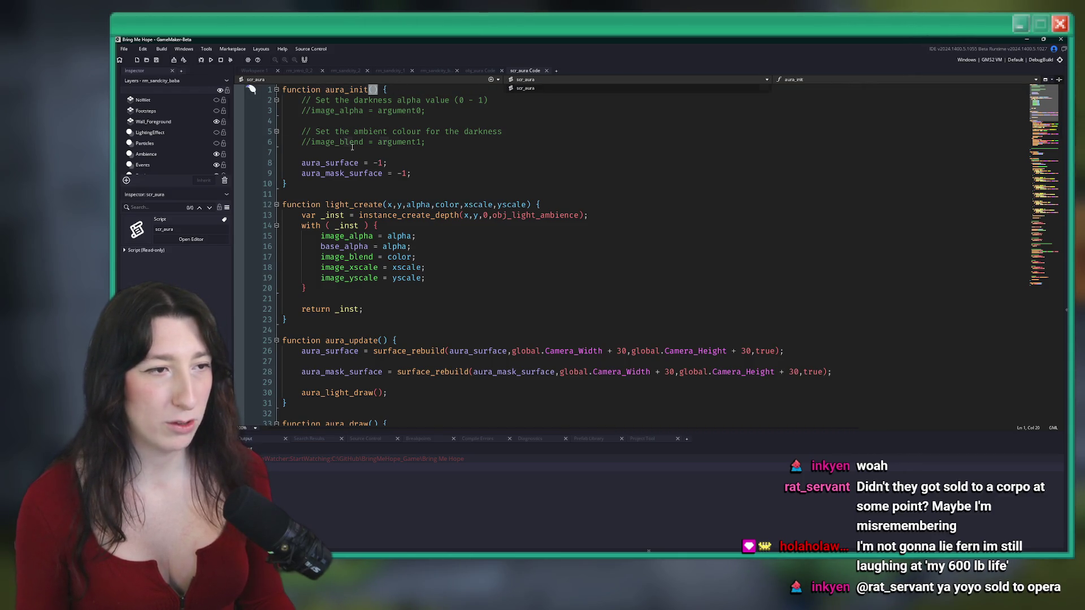
pyautogui.click(546, 71)
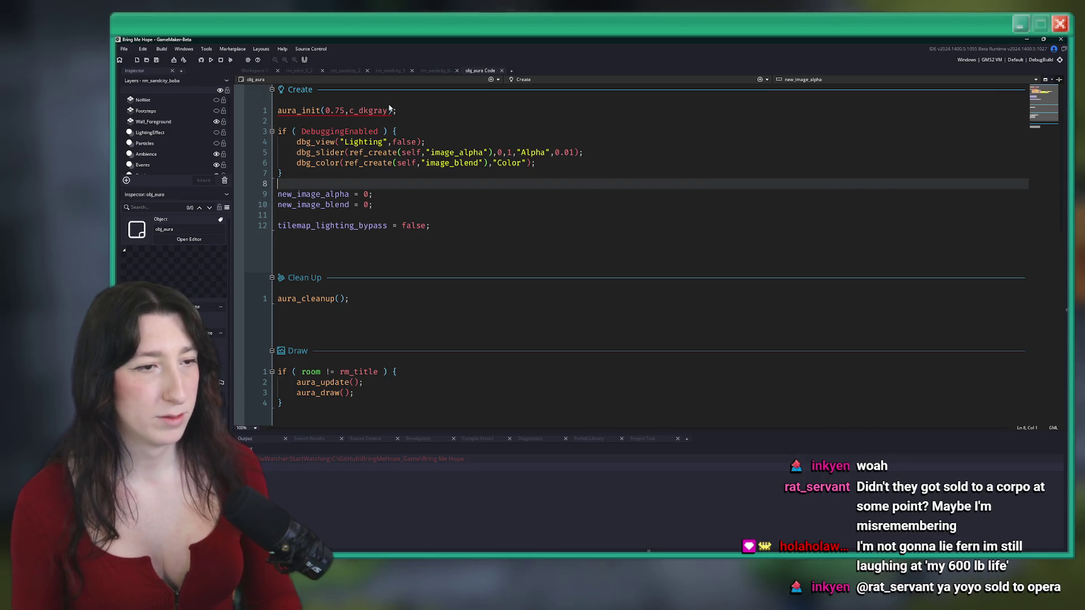
# Delete the 0.75, c_dkgray arguments so aura_init() has none, and save
pyautogui.moveTo(389, 111); pyautogui.dragTo(326, 110)
pyautogui.press('BackSpace')
pyautogui.hotkey('ctrl', 's')
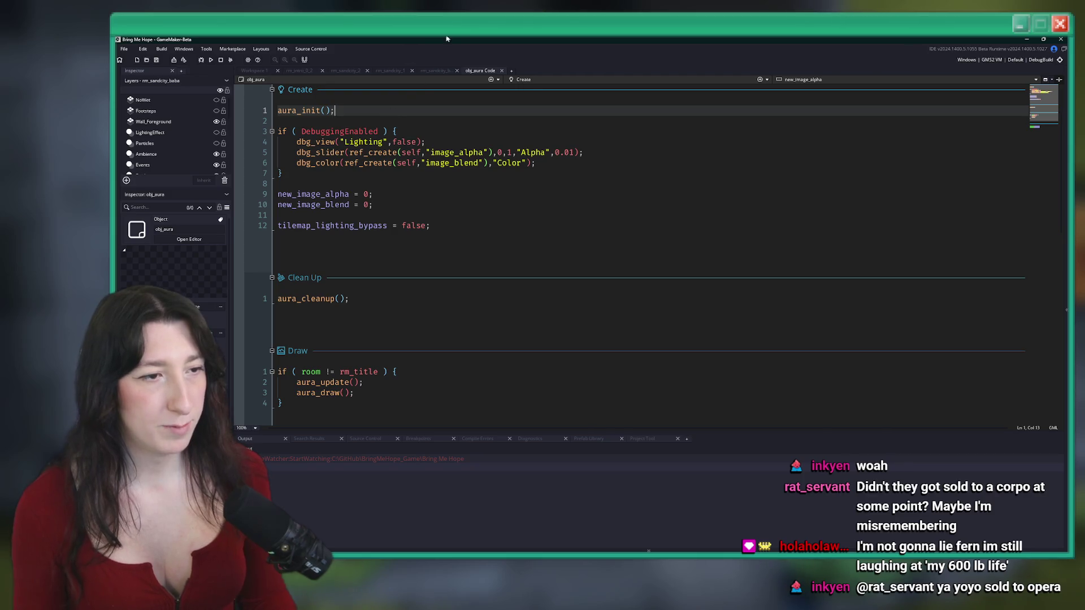
pyautogui.scroll(-6, 408, 209)
pyautogui.scroll(2, 376, 237)
pyautogui.scroll(3, 395, 283)
pyautogui.scroll(-1, 367, 197)
pyautogui.scroll(1, 452, 210)
pyautogui.click(473, 213)
pyautogui.click(478, 198)
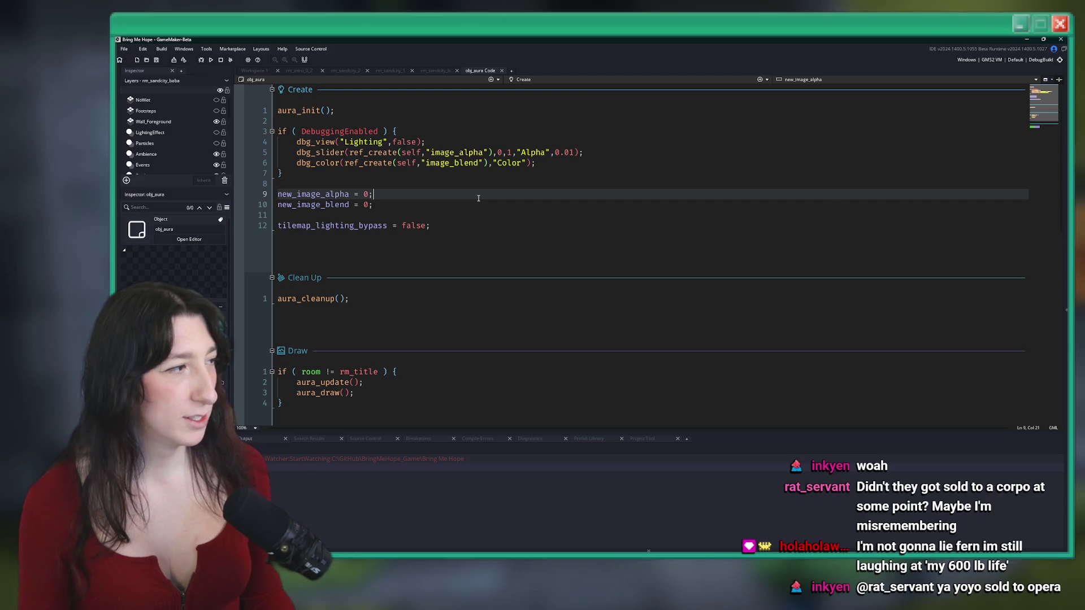
pyautogui.click(579, 83)
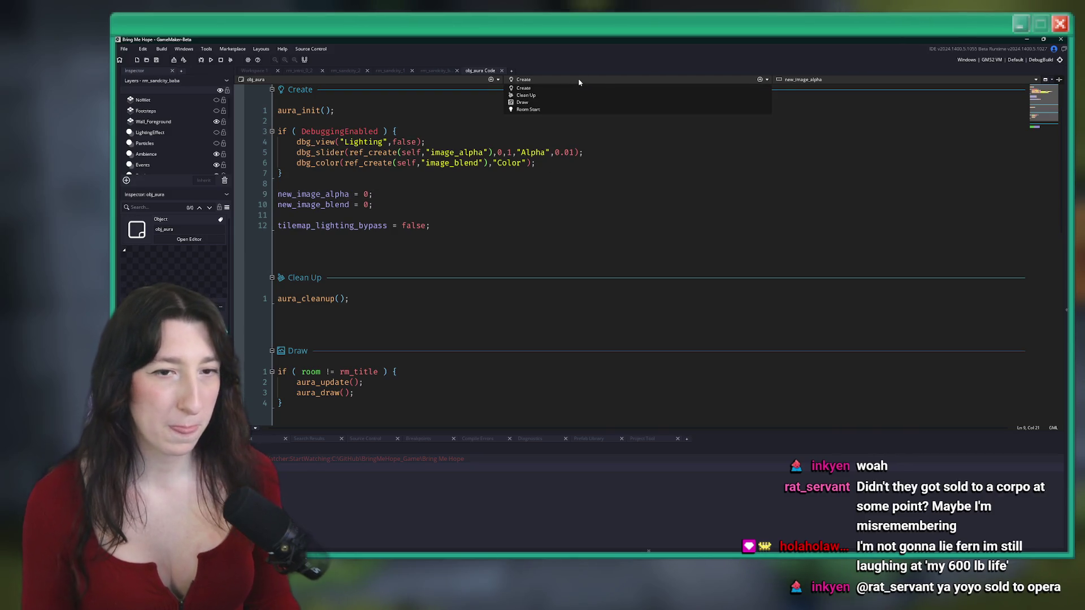
# Add a Draw GUI event to obj_aura, delete it again, and save the project
pyautogui.click(761, 80)
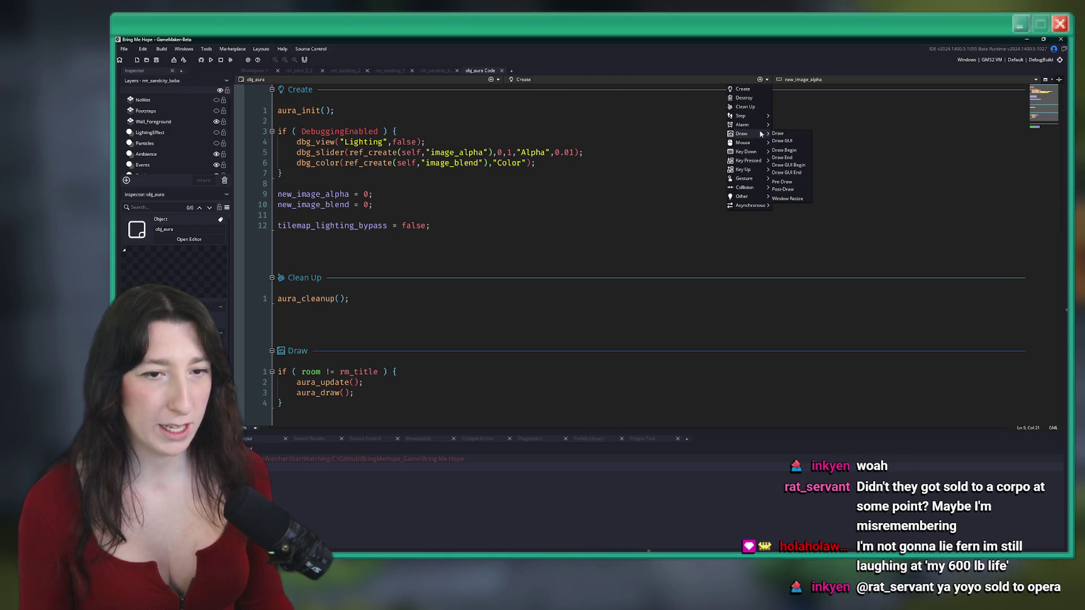
pyautogui.click(782, 141)
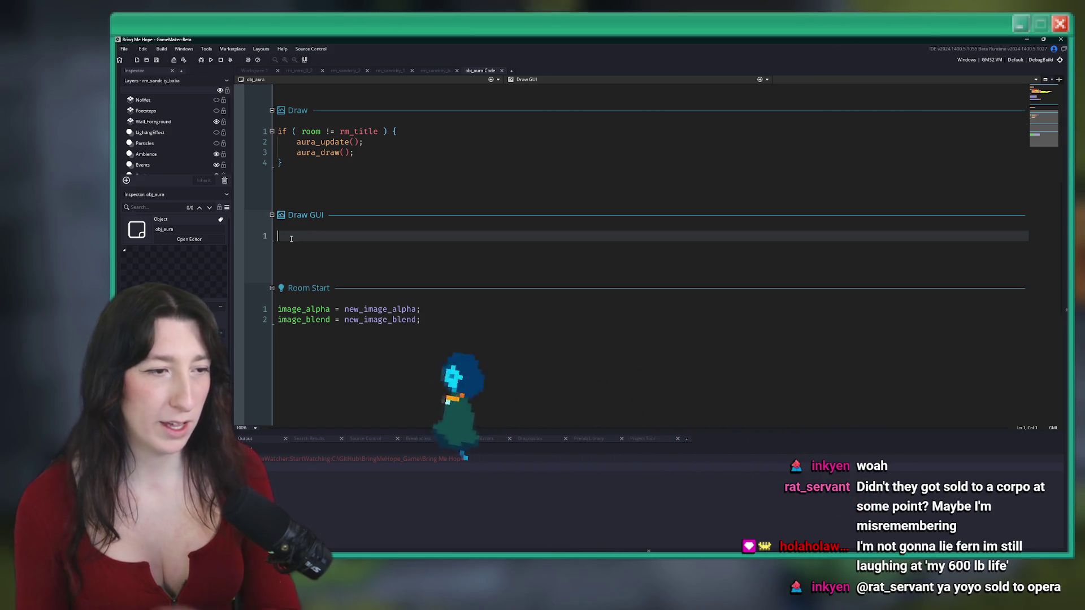
pyautogui.rightClick(291, 216)
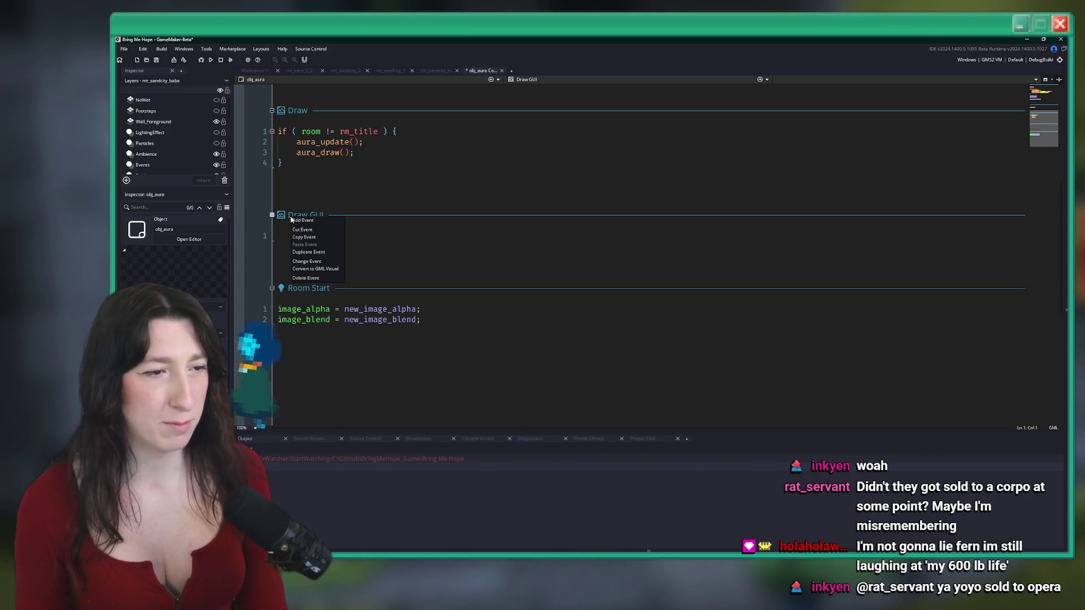
pyautogui.click(305, 277)
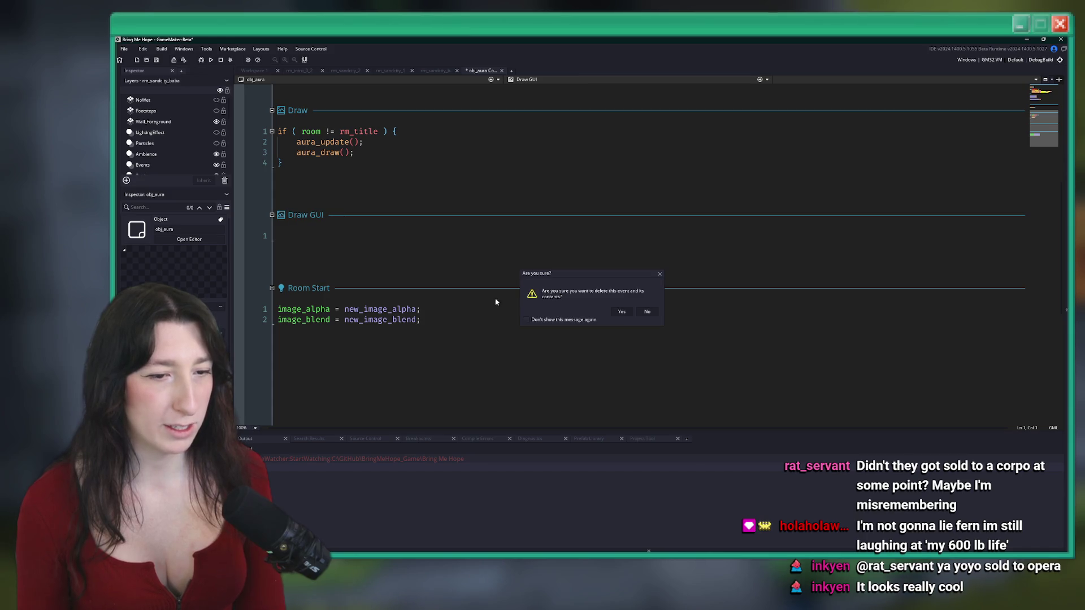
pyautogui.click(622, 311)
pyautogui.scroll(5, 488, 259)
pyautogui.click(487, 256)
pyautogui.hotkey('ctrl', 's')
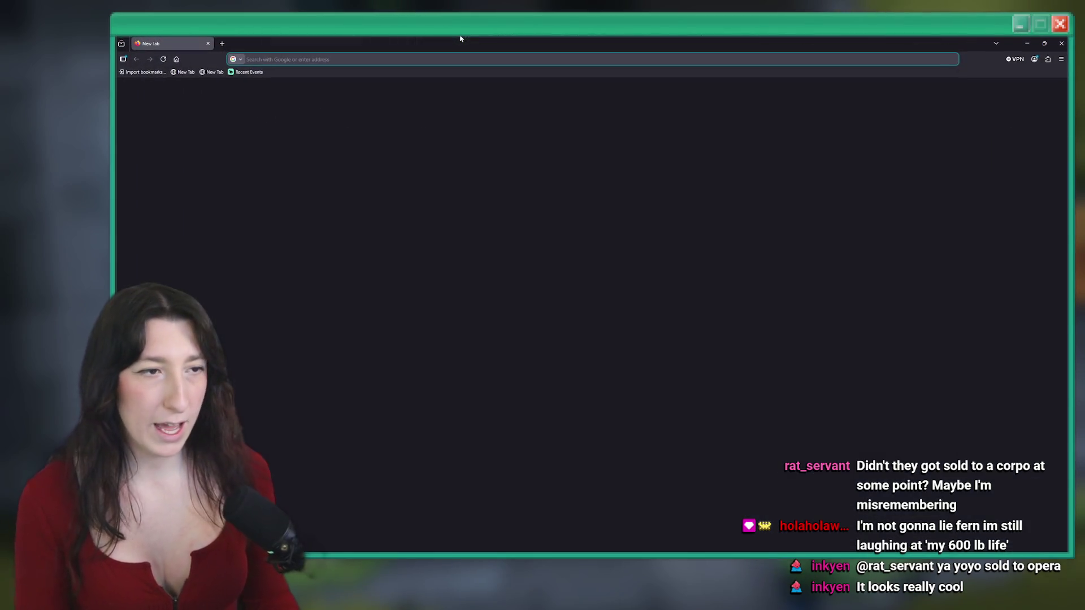
# Search the web for playtech and open the Playtech website from the results
pyautogui.write('palaytech')
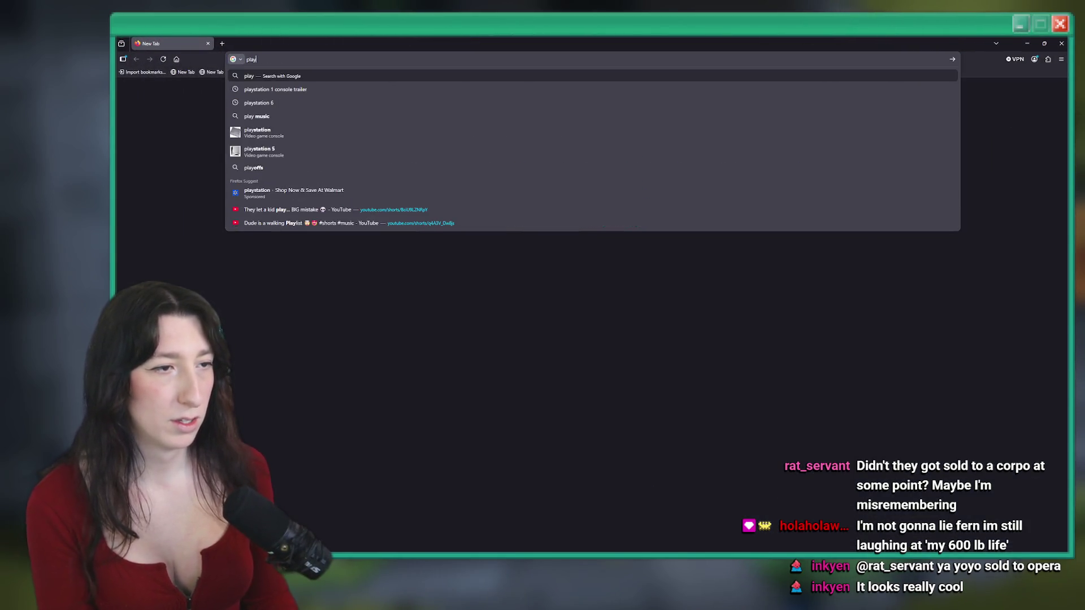
pyautogui.press('Return')
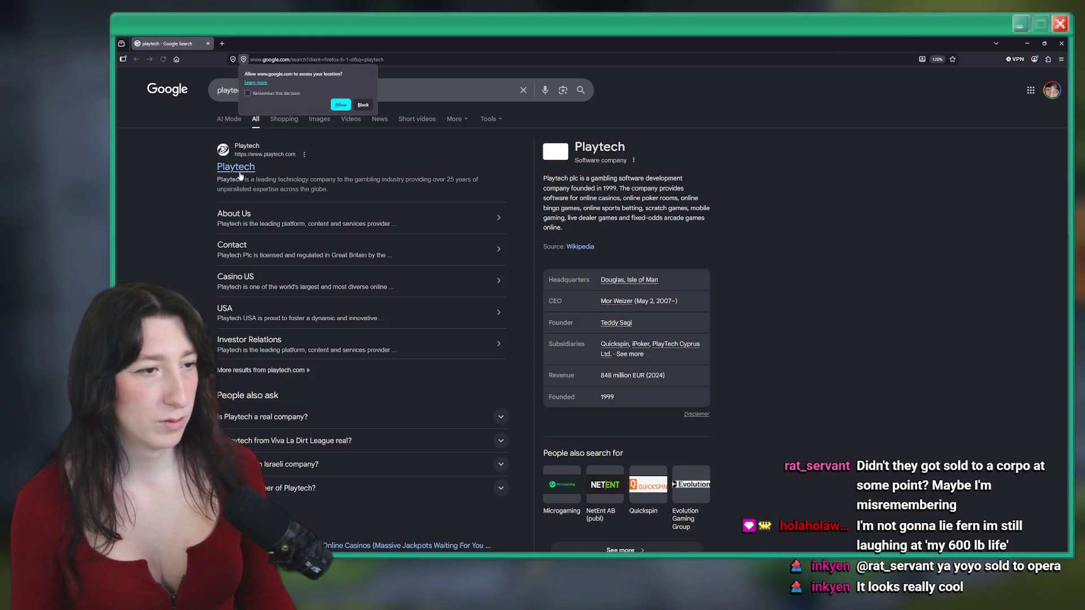
pyautogui.click(241, 165)
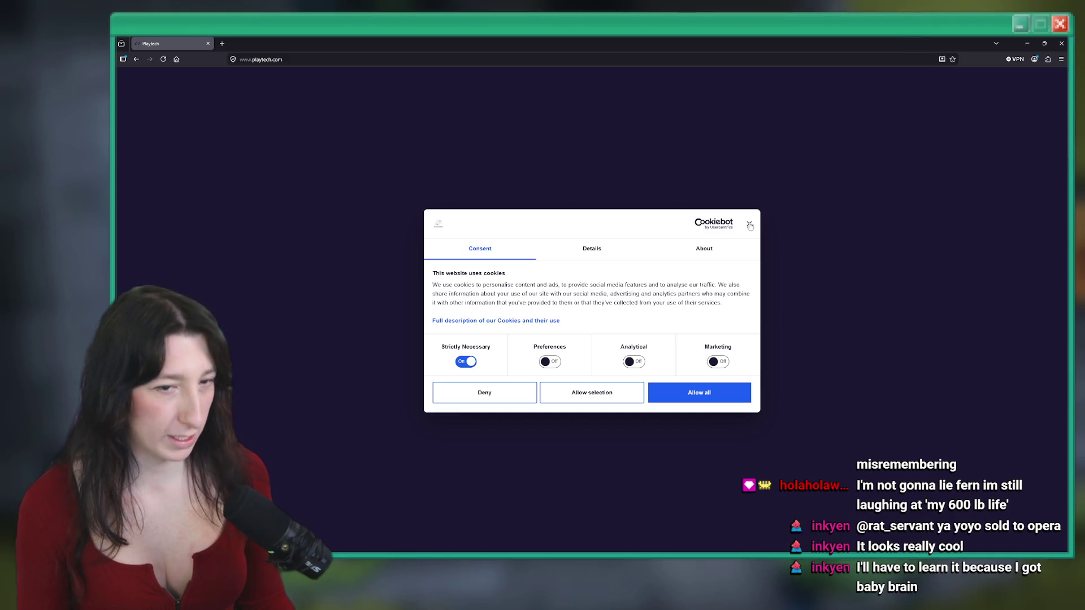
# Dismiss Playtech's cookie prompt and confirm the age check to enter the site
pyautogui.click(750, 224)
pyautogui.click(564, 351)
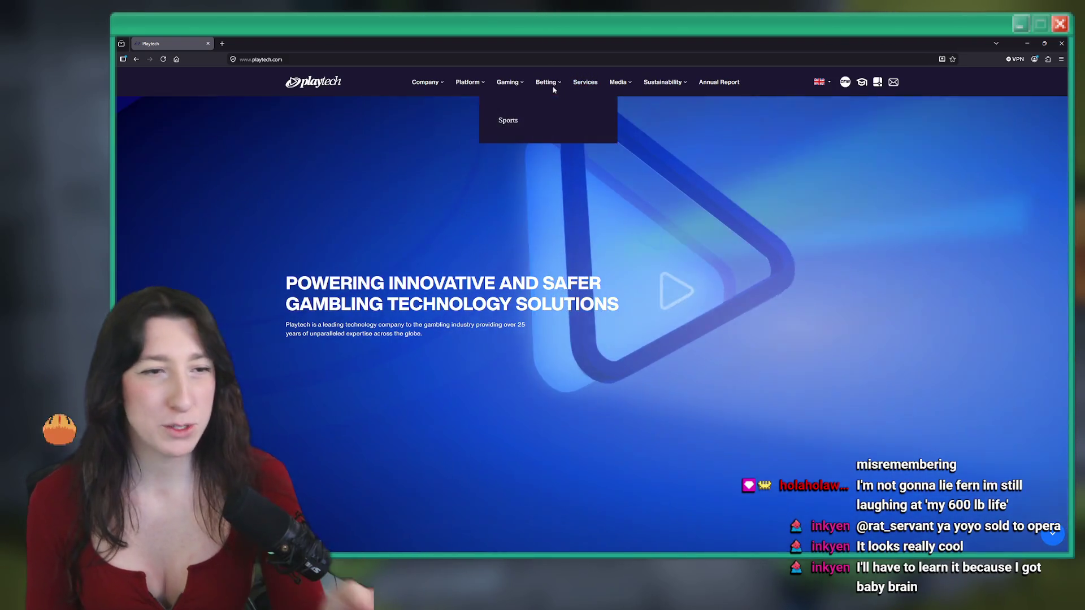
pyautogui.moveTo(511, 83)
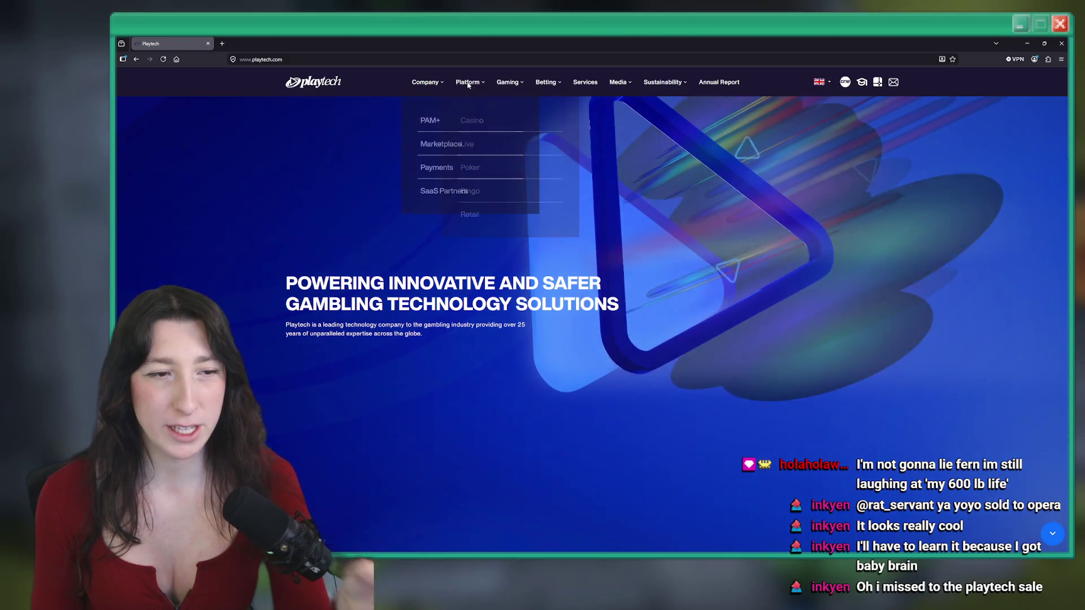
pyautogui.moveTo(439, 87)
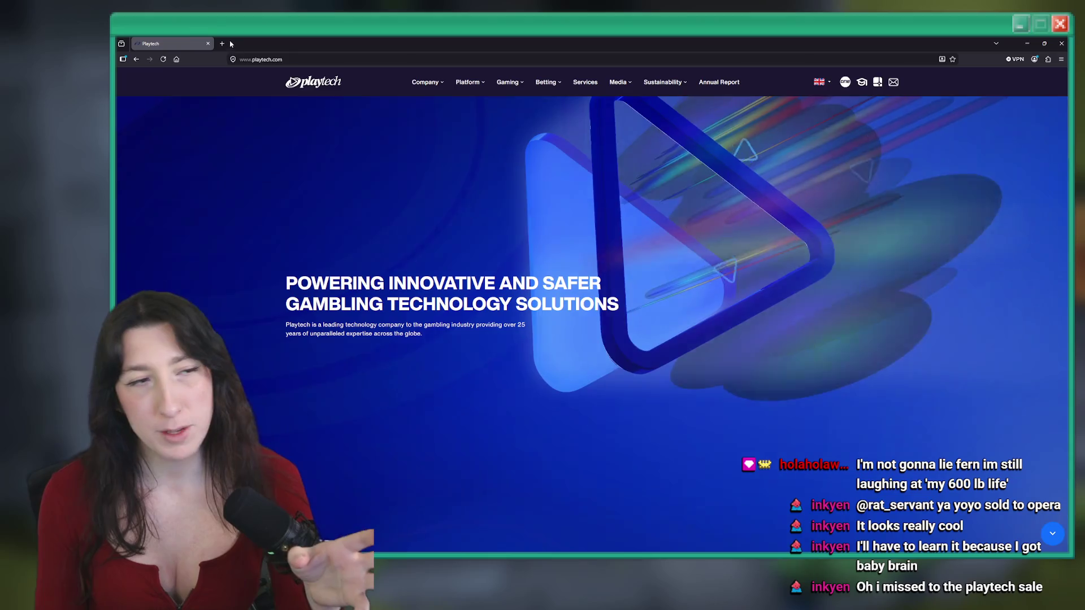
# Switch from the browser back to the GameMaker editor
pyautogui.hotkey('alt', 'Tab')
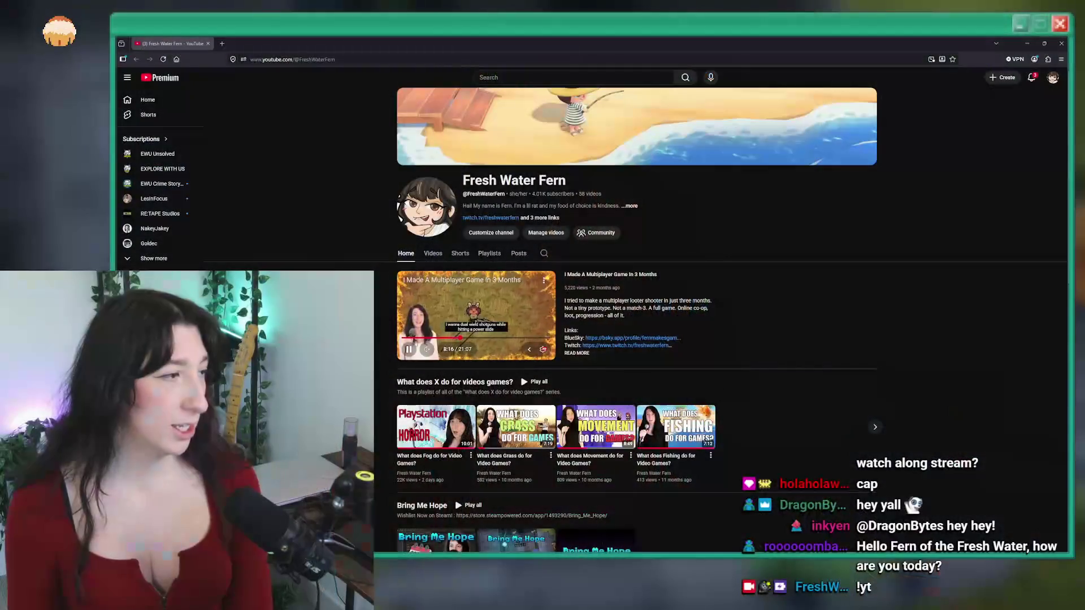
# Play the 'What does Fog do for Video Games?' video from the channel's uploads, then pause it
pyautogui.click(433, 253)
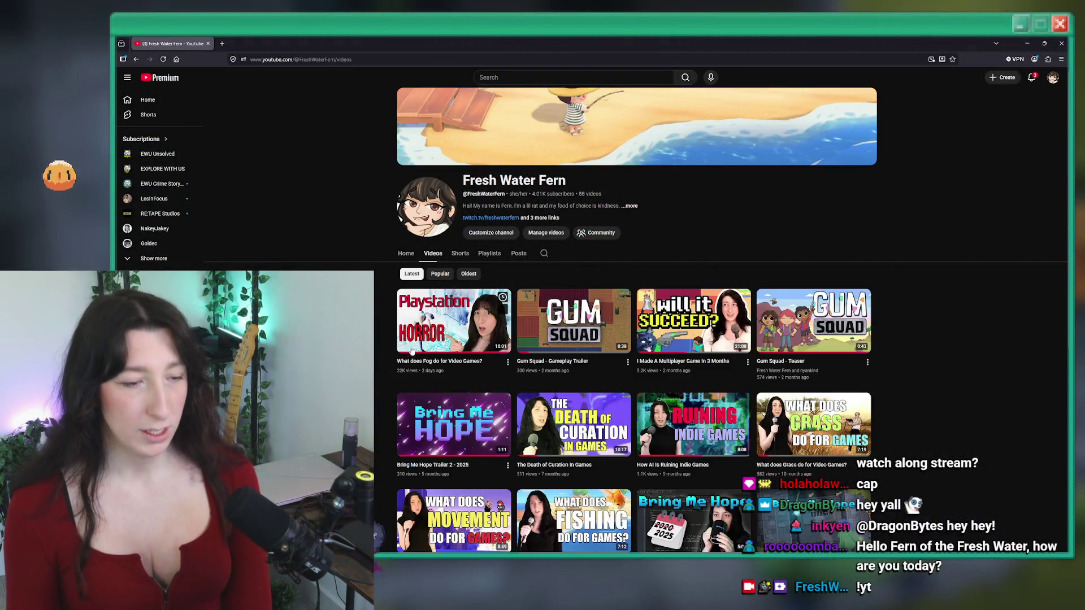
pyautogui.click(441, 322)
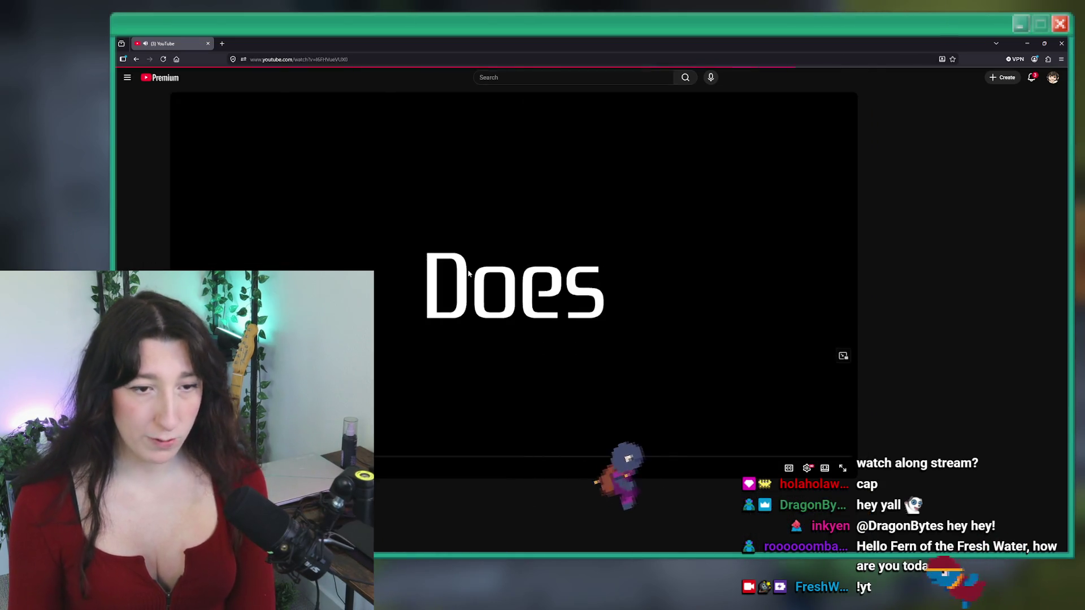
pyautogui.click(468, 274)
pyautogui.scroll(-3, 468, 274)
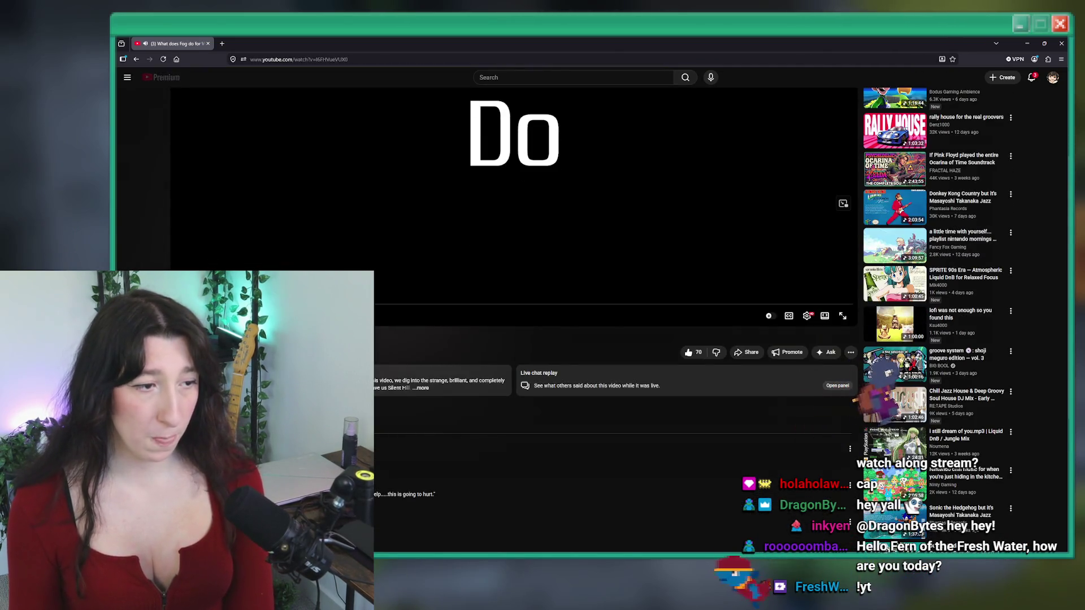
pyautogui.scroll(-5, 196, 242)
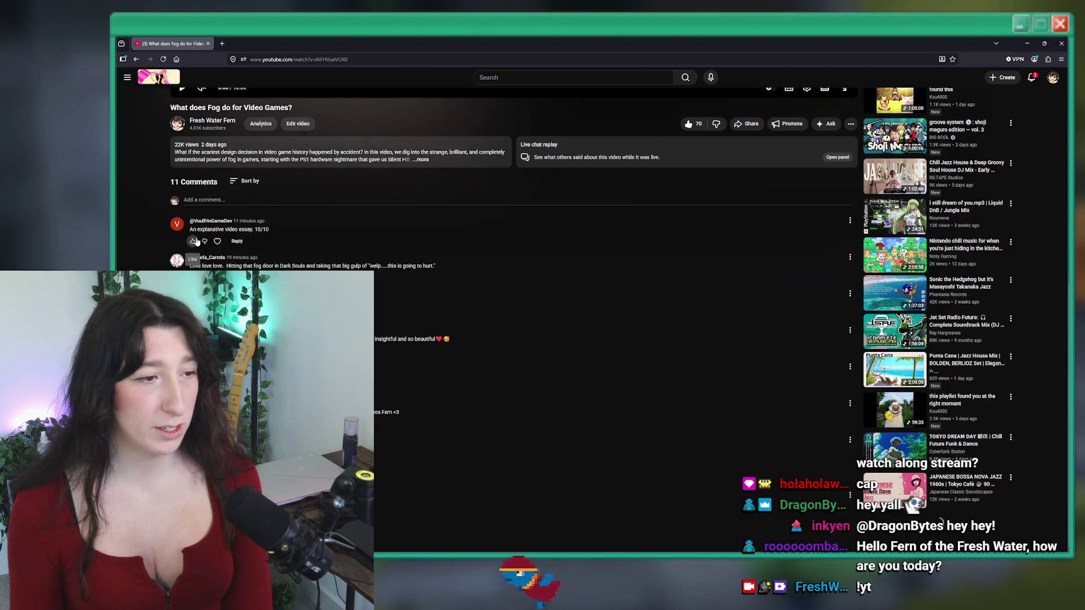
# Like and heart the video's first comment, then return to GameMaker
pyautogui.click(193, 241)
pyautogui.click(224, 242)
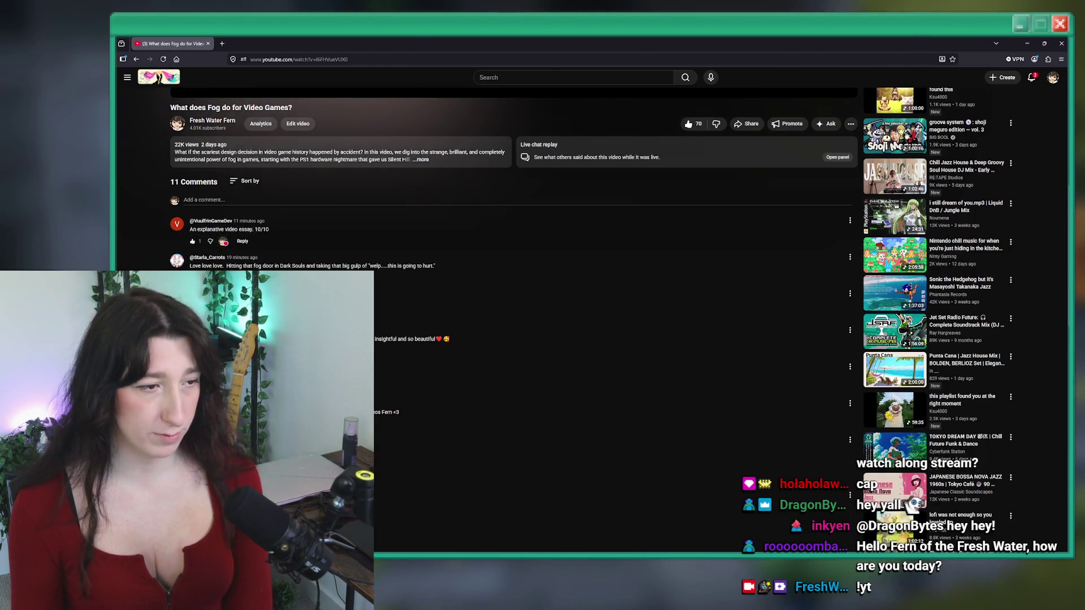
pyautogui.scroll(-1, 509, 339)
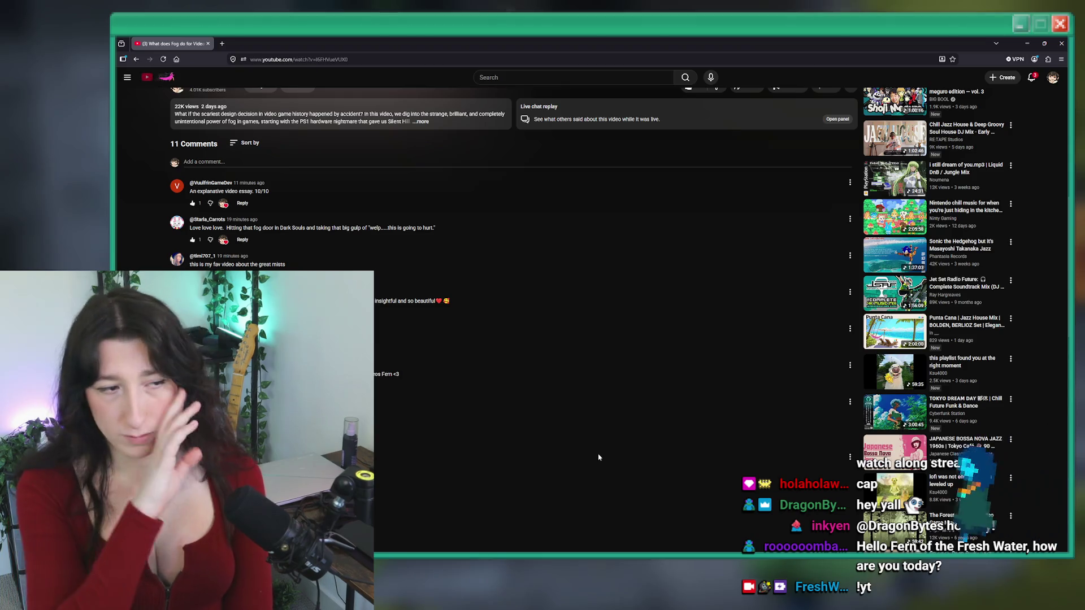
pyautogui.scroll(6, 578, 410)
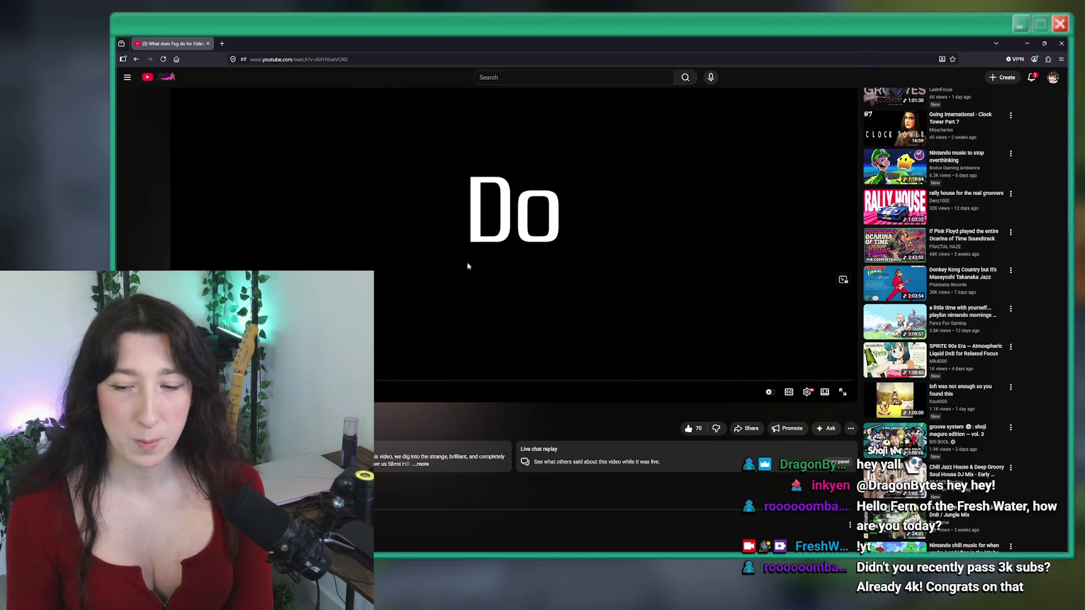
pyautogui.scroll(-2, 468, 266)
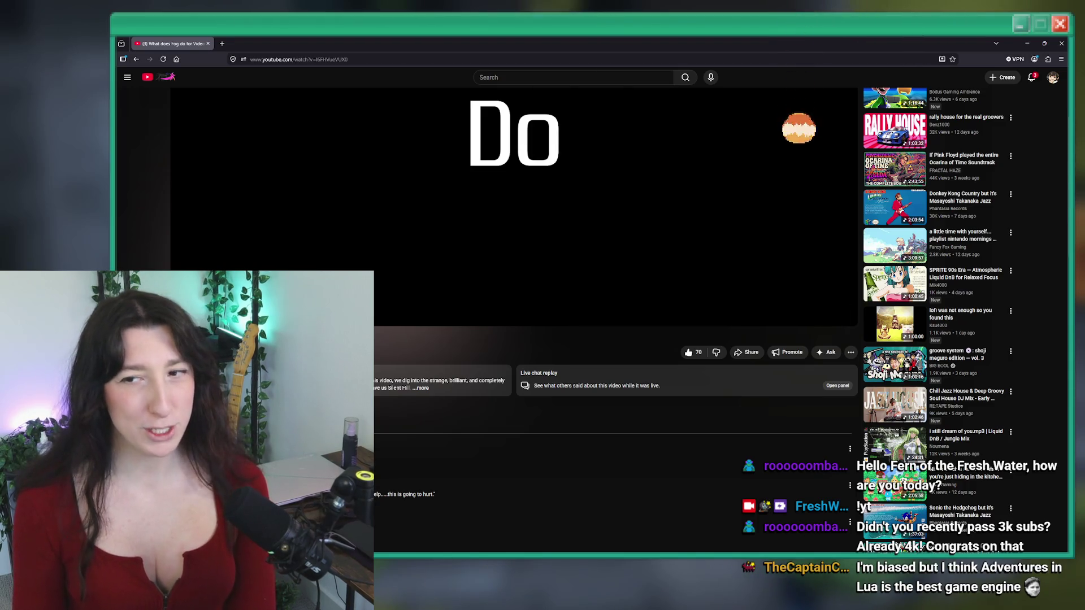
pyautogui.scroll(3, 507, 104)
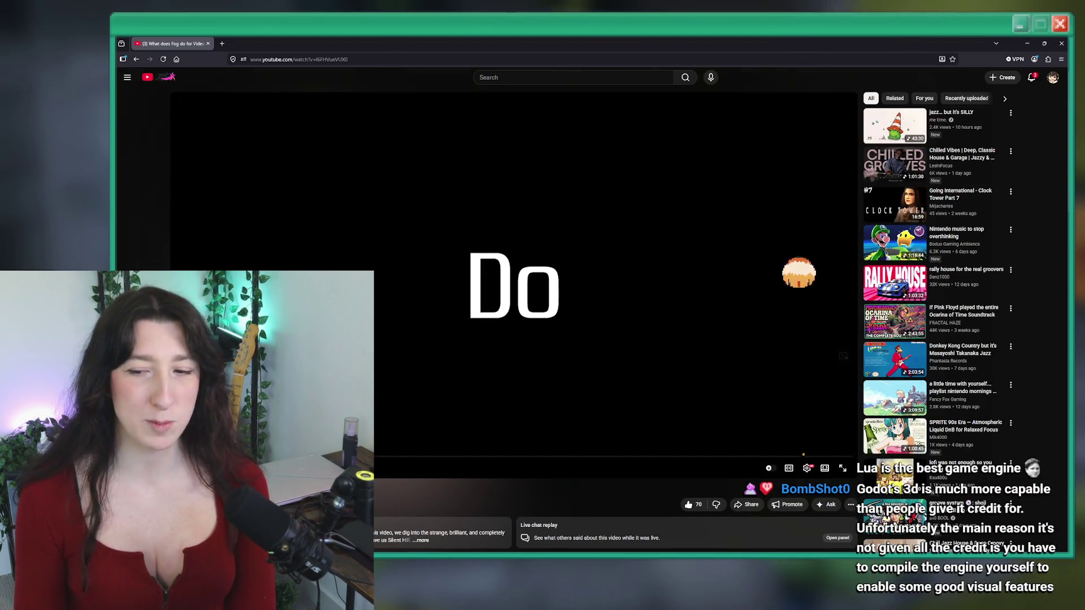
pyautogui.hotkey('alt', 'Tab')
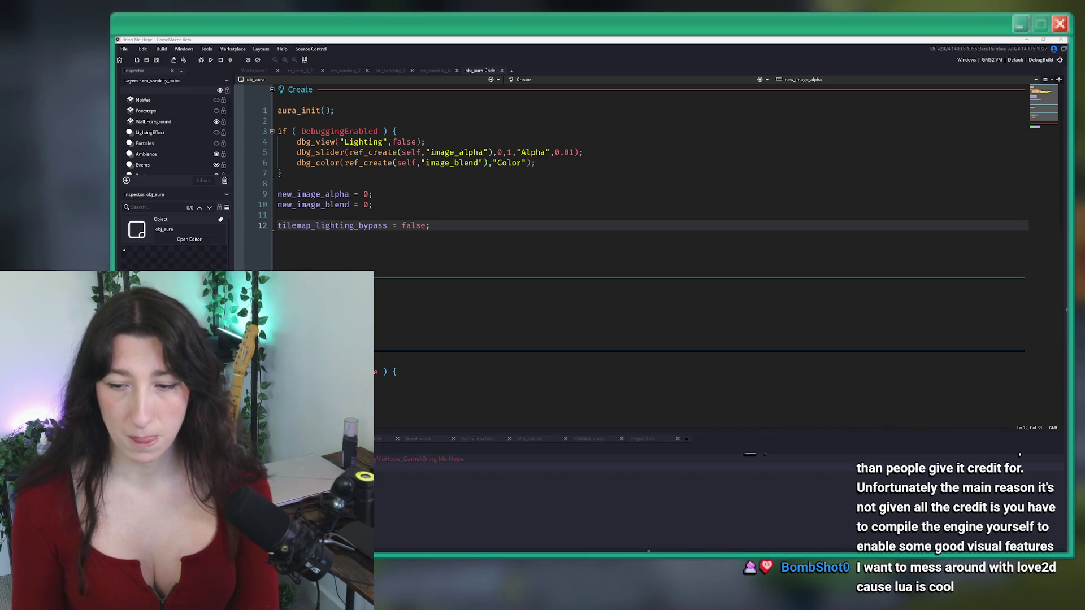
# Close obj_aura's code and open the rm_sandcity_baba room with the Assets panel showing
pyautogui.click(645, 154)
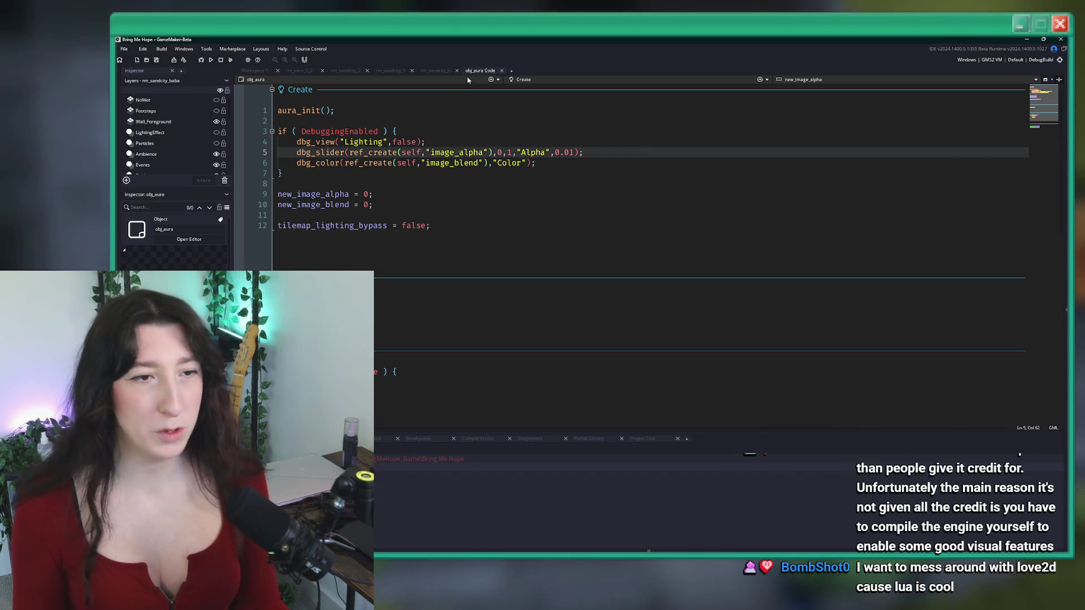
pyautogui.hotkey('ctrl', 'w')
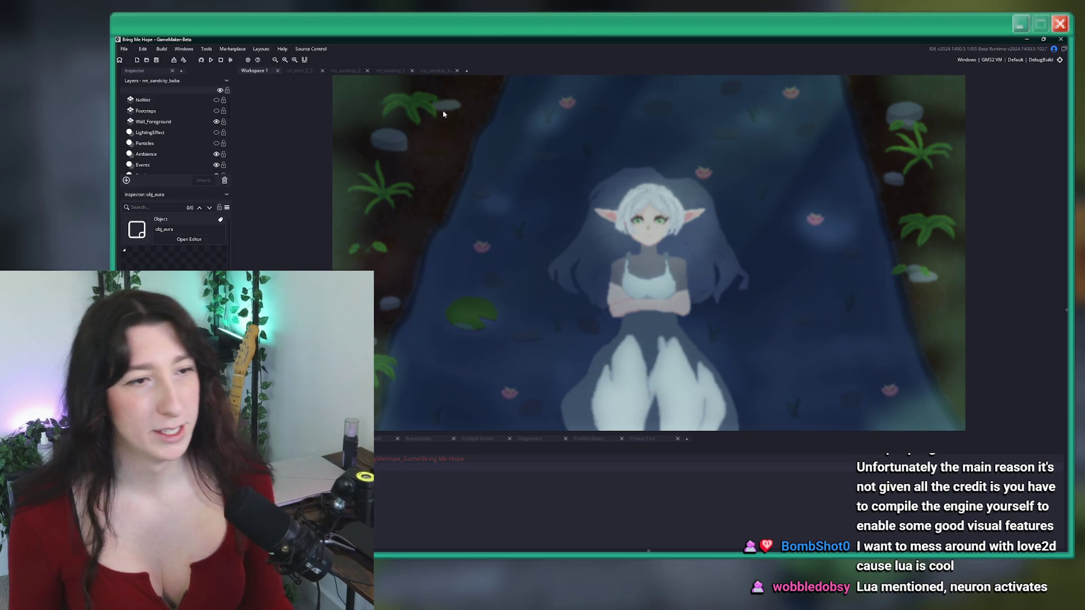
pyautogui.click(442, 71)
pyautogui.scroll(3, 436, 229)
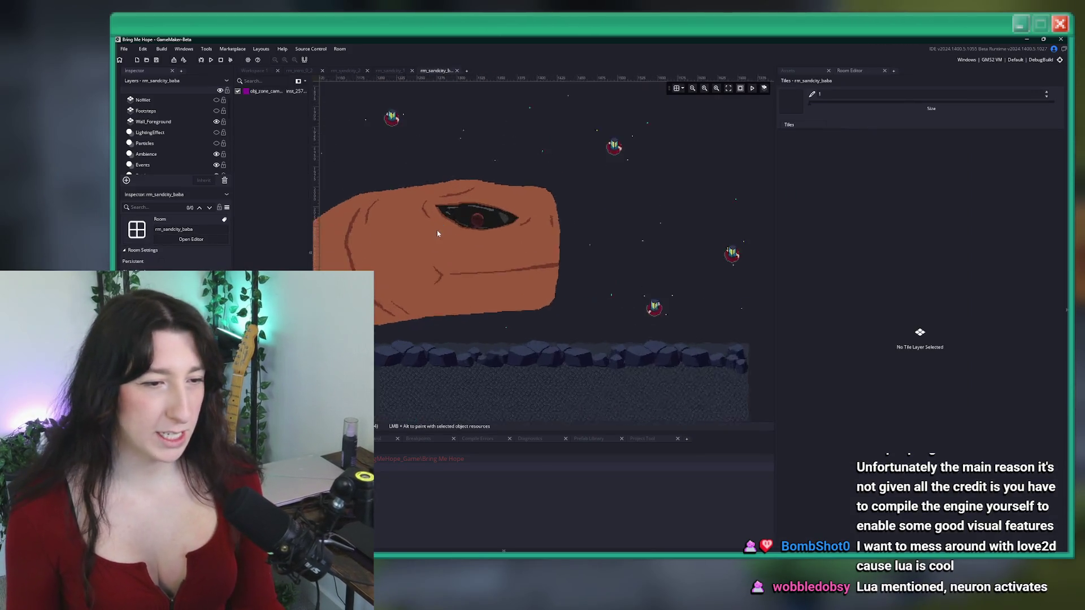
pyautogui.click(792, 71)
pyautogui.click(850, 71)
pyautogui.click(791, 71)
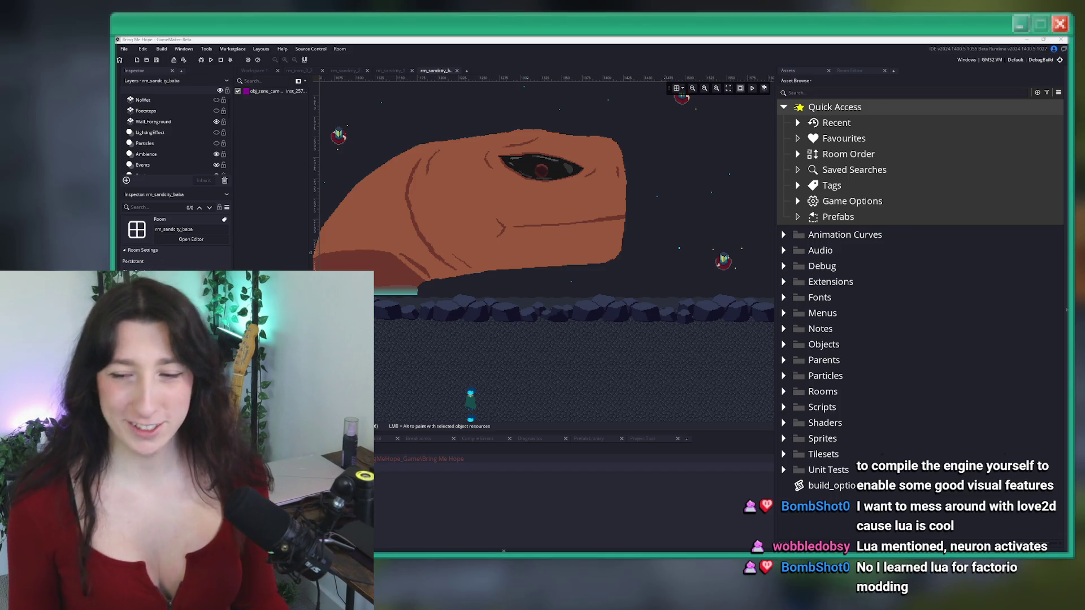
# Zoom around the room canvas, then build and run the game with F5
pyautogui.scroll(-5, 428, 146)
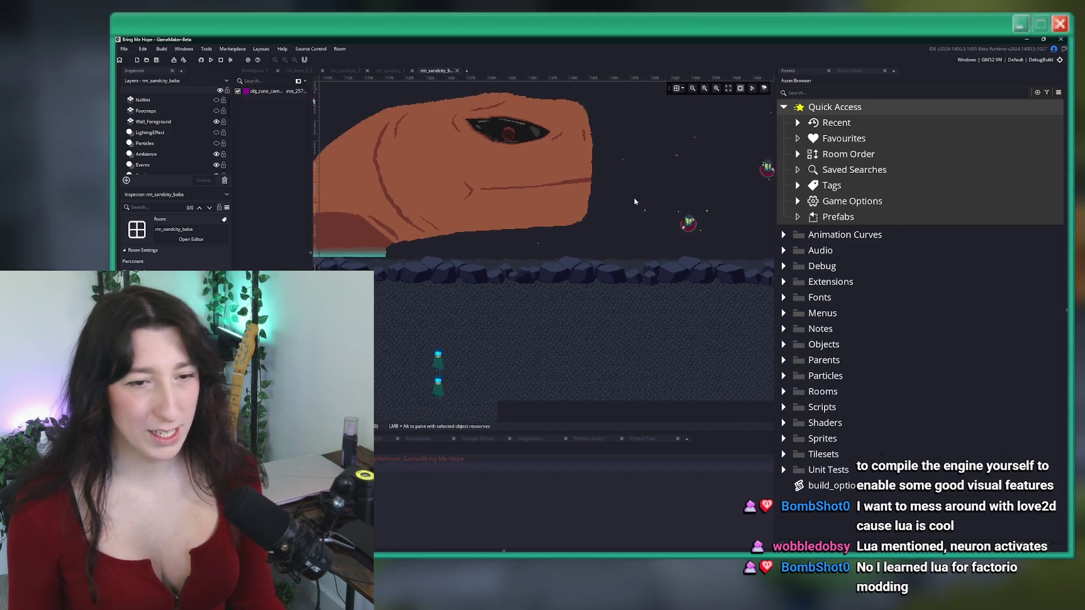
pyautogui.scroll(-3, 446, 153)
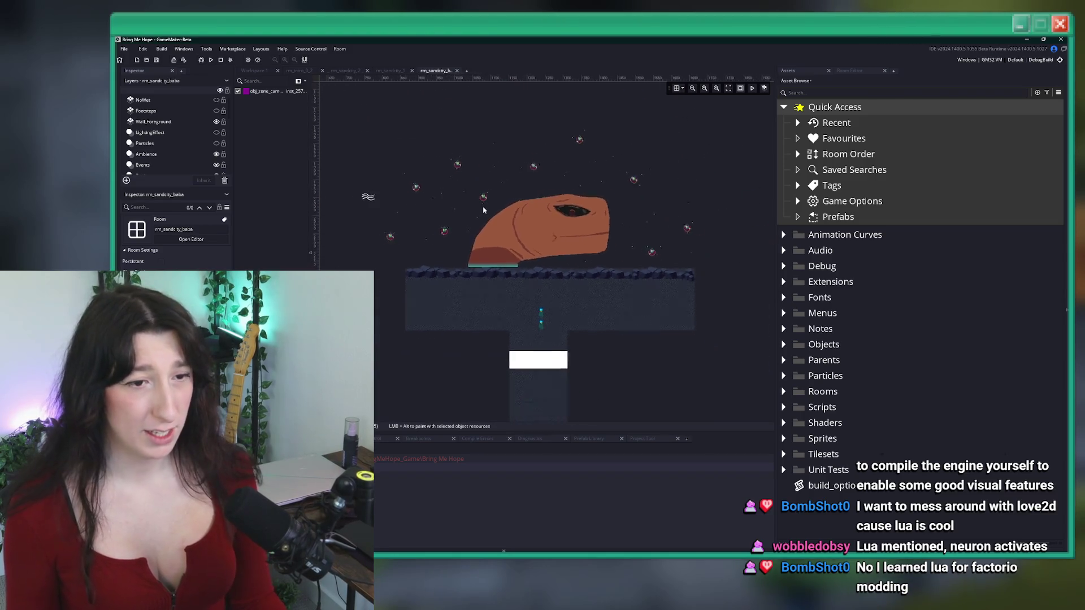
pyautogui.scroll(5, 466, 256)
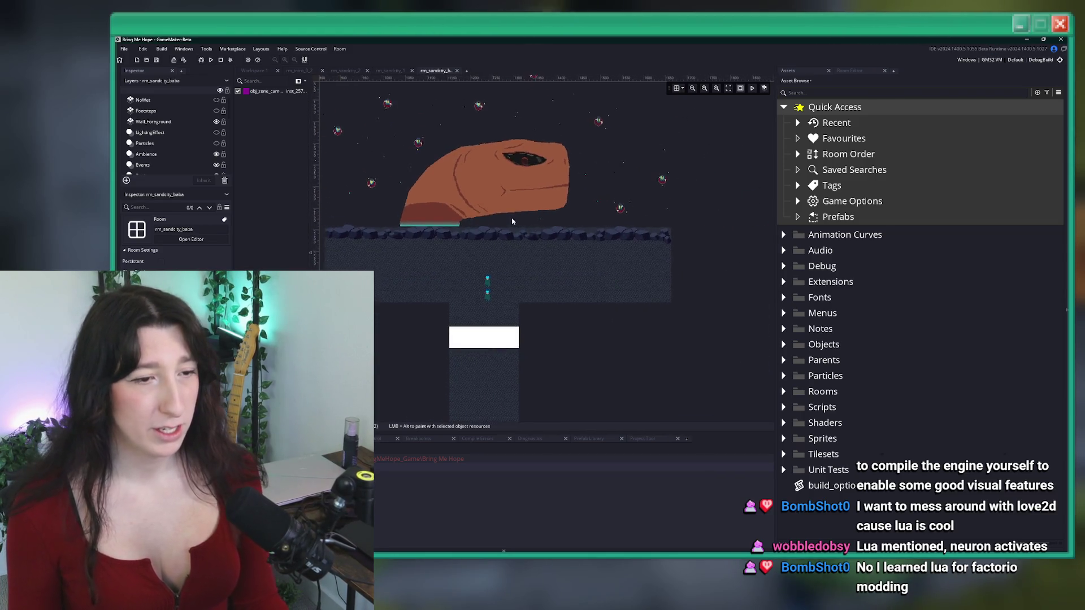
pyautogui.scroll(-4, 465, 256)
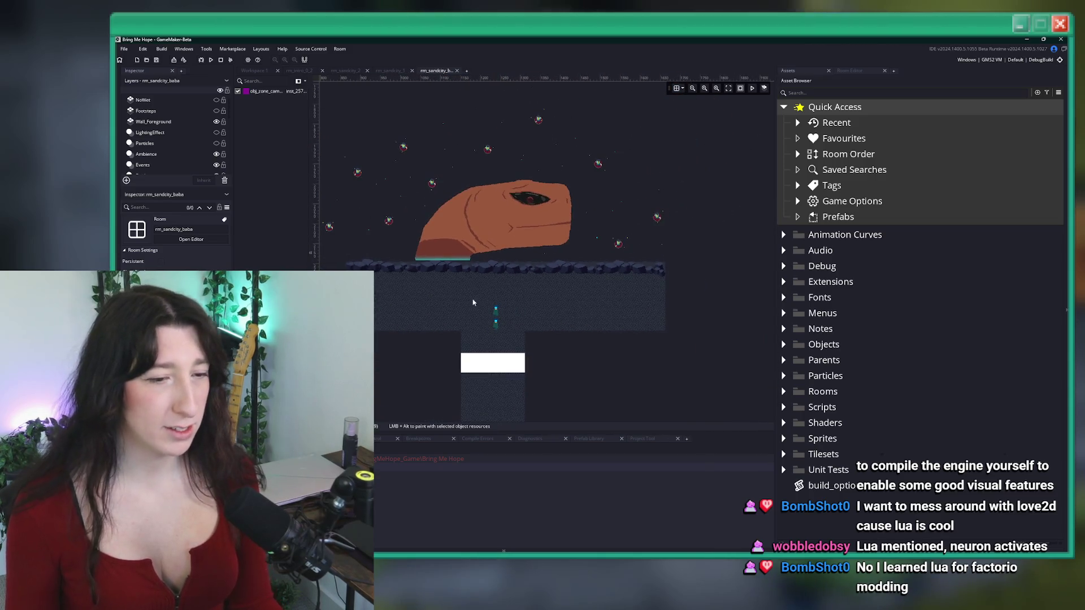
pyautogui.scroll(2, 551, 331)
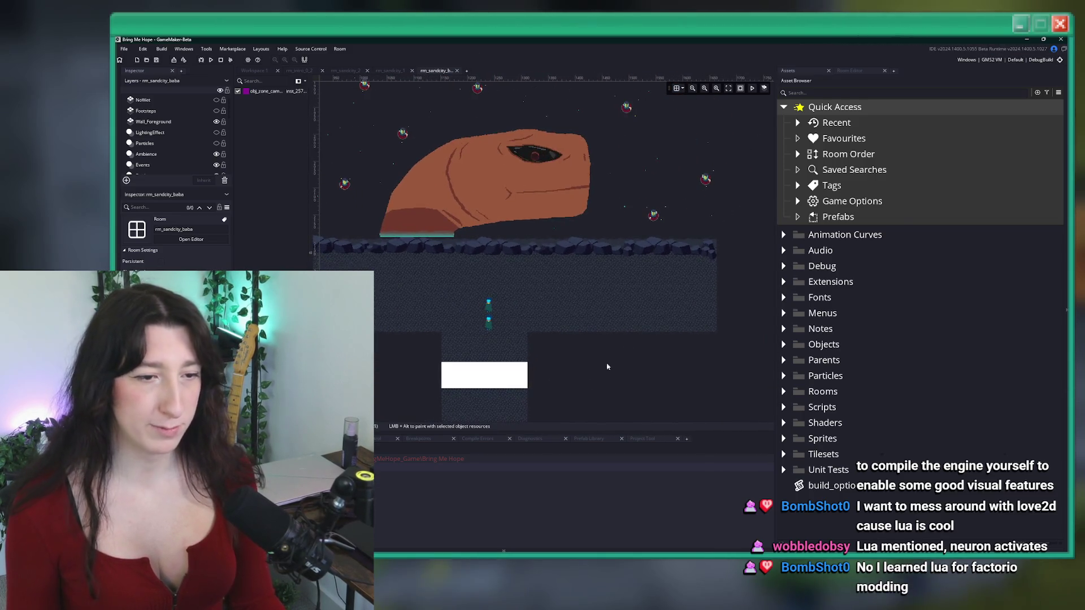
pyautogui.press('F5')
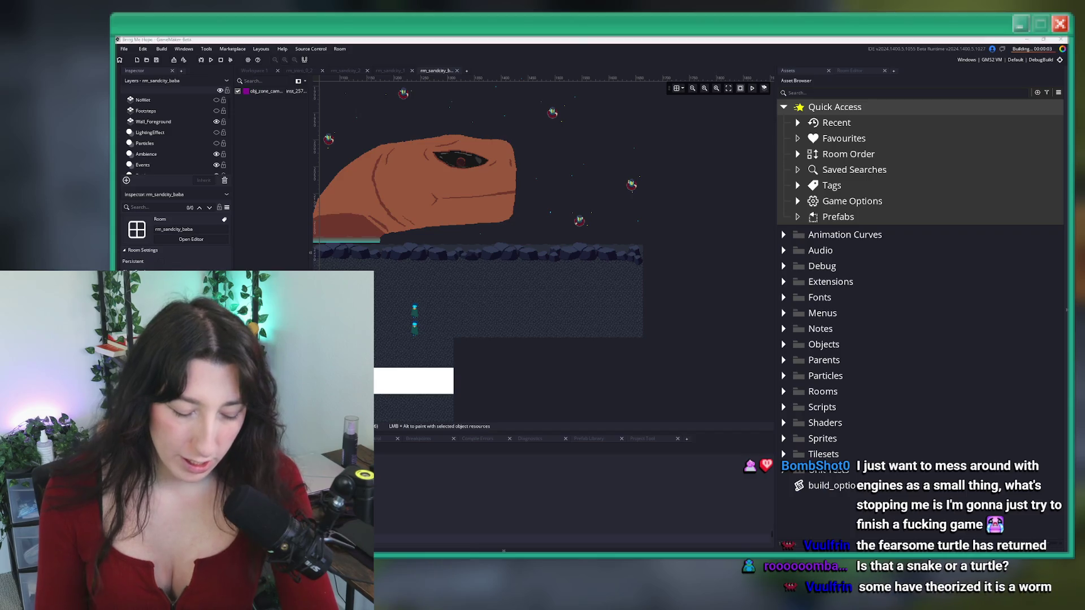
# Start a Story playthrough and walk the character north into the dungeon room
pyautogui.press('super+shift+s')
pyautogui.press('Escape')
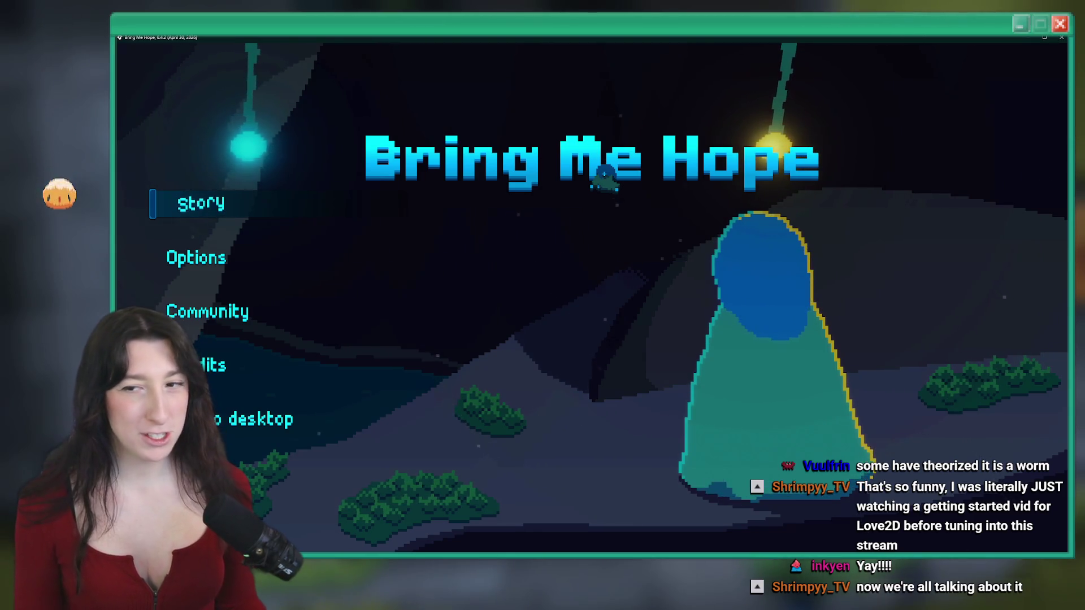
pyautogui.click(192, 202)
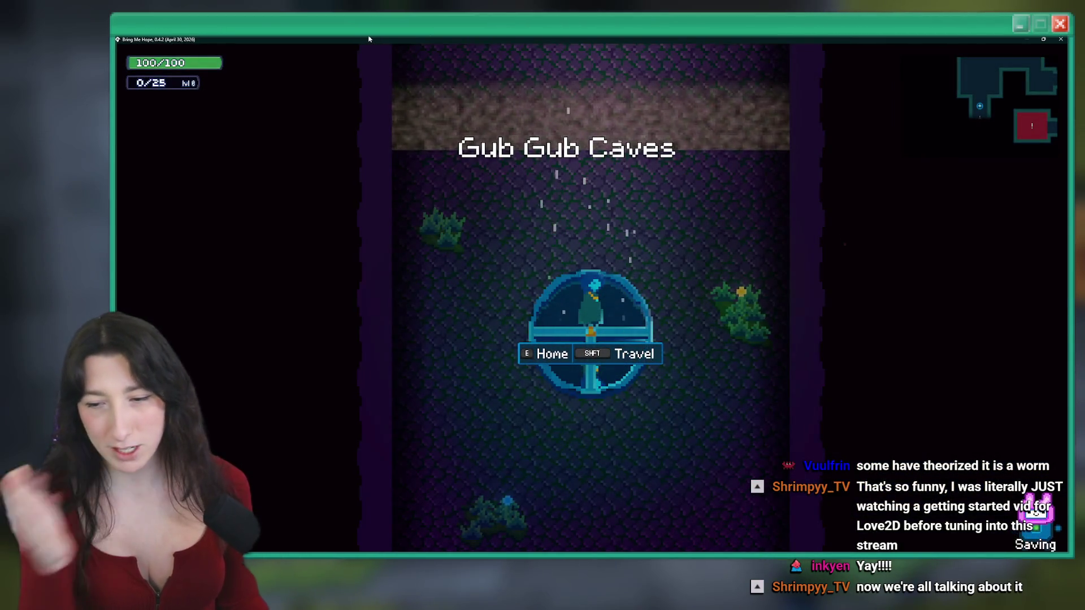
pyautogui.press('w')
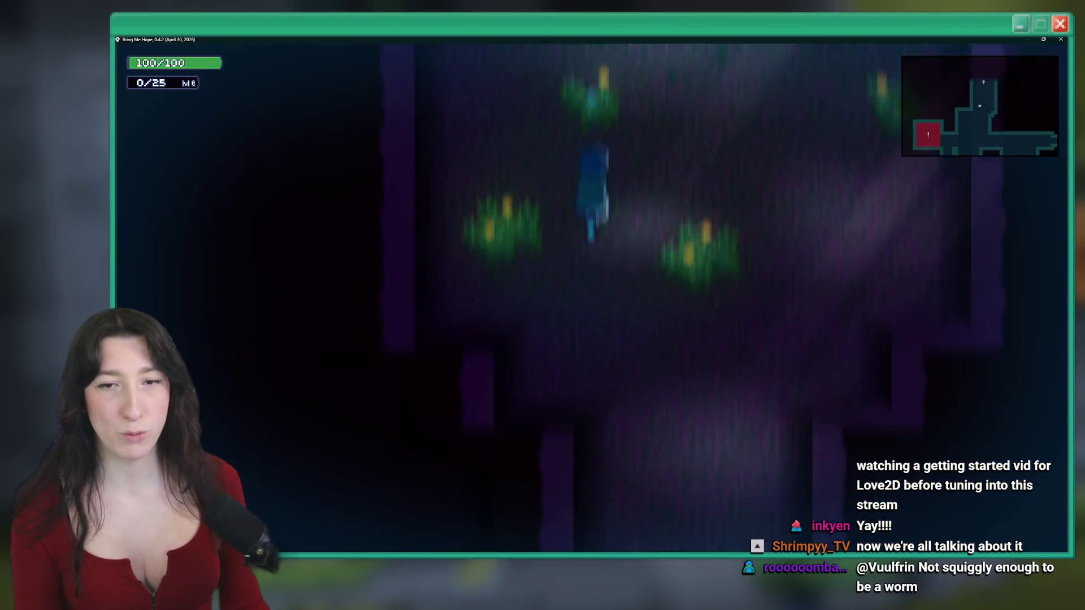
pyautogui.press('w')
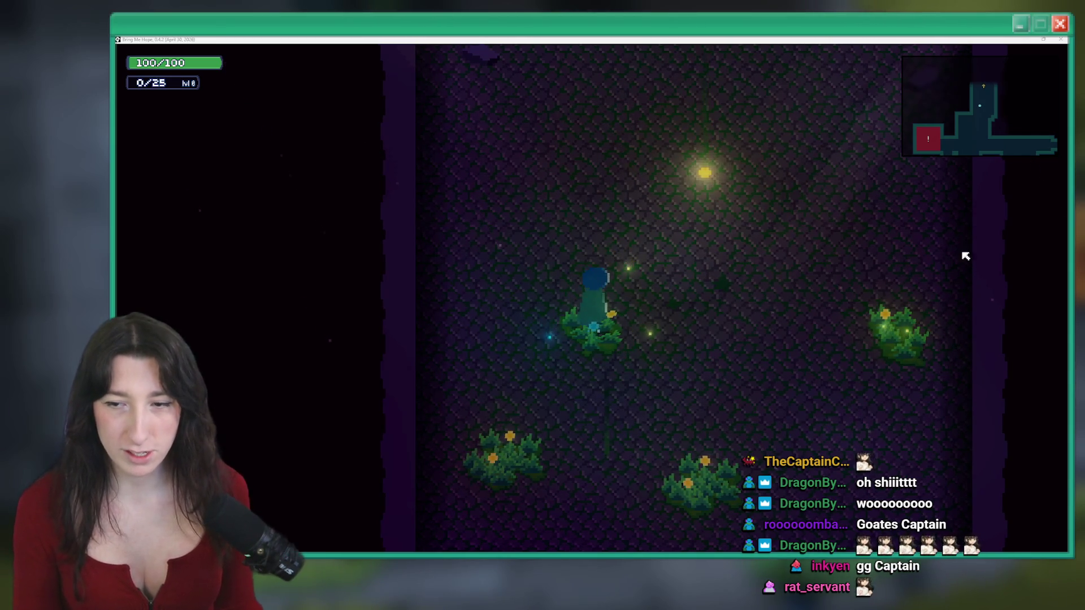
# Walk up into the next corridor and advance the creature's opening dialogue
pyautogui.press('w')
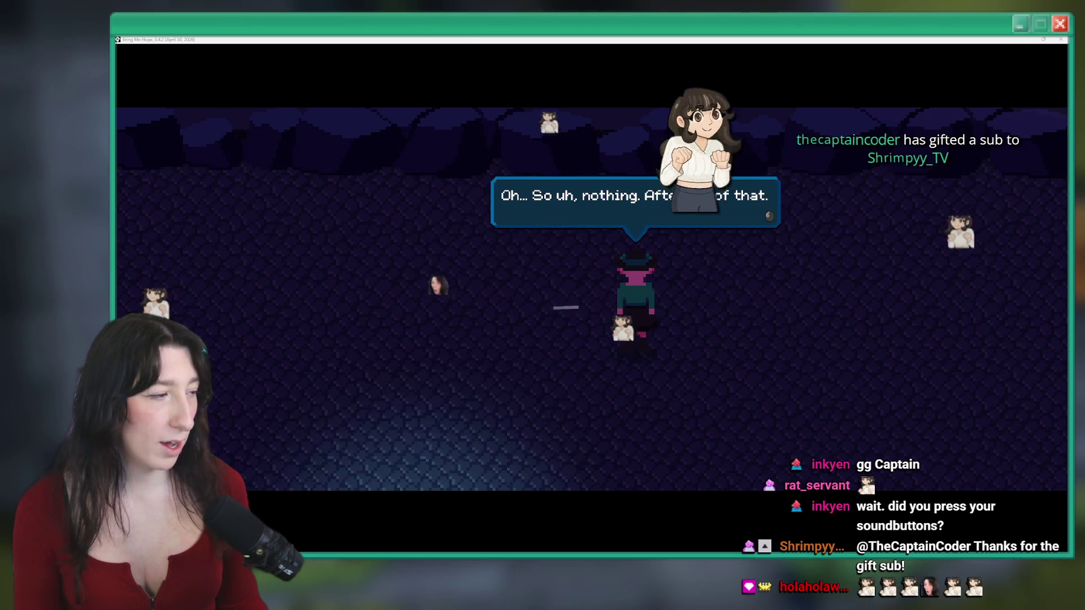
pyautogui.click(862, 68)
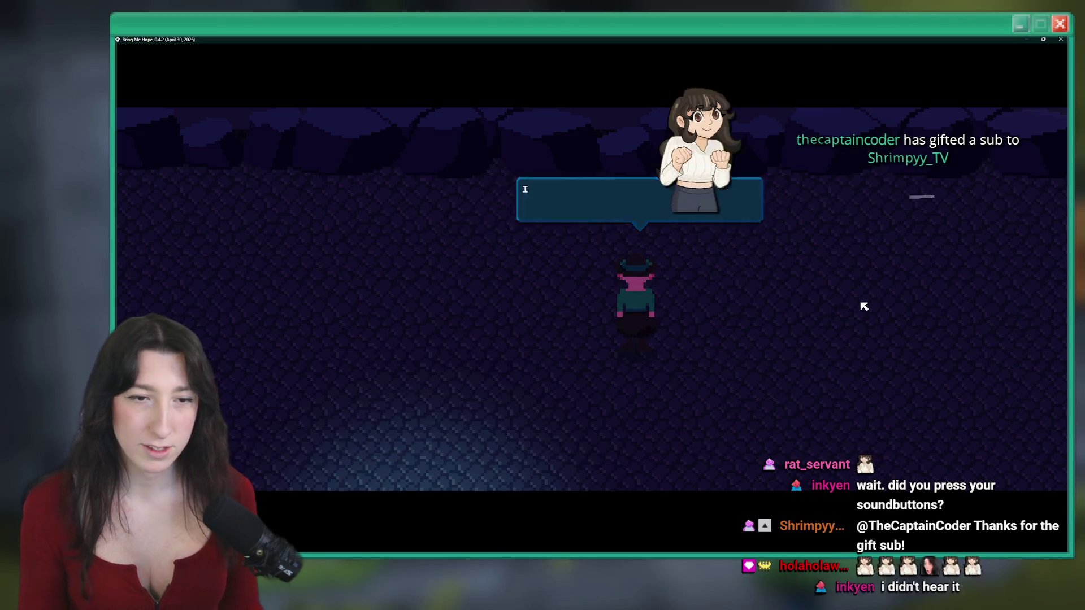
pyautogui.click(864, 306)
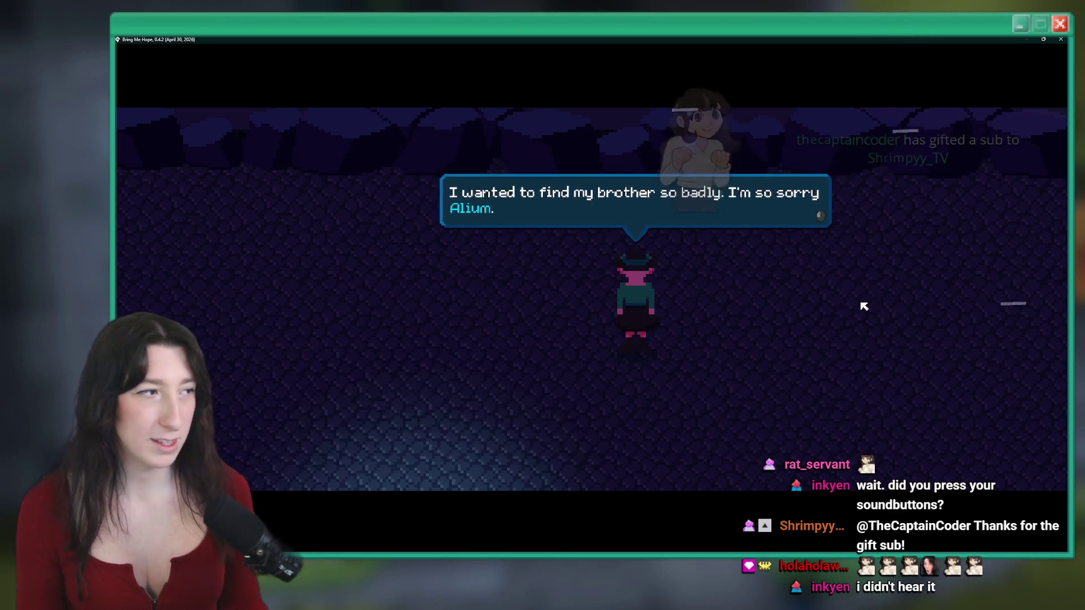
pyautogui.click(862, 305)
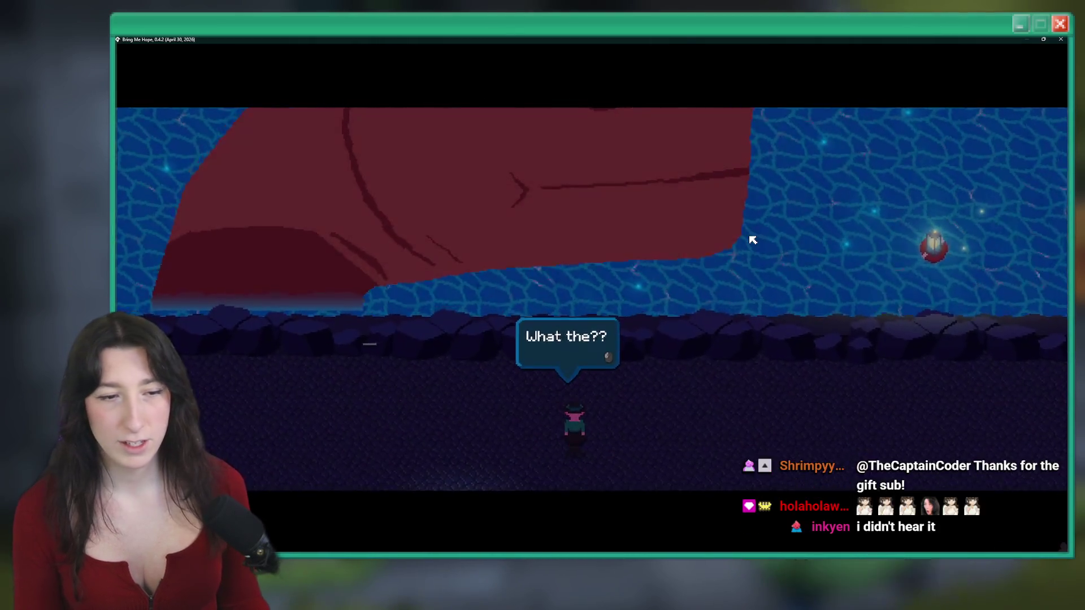
pyautogui.click(753, 241)
pyautogui.click(752, 240)
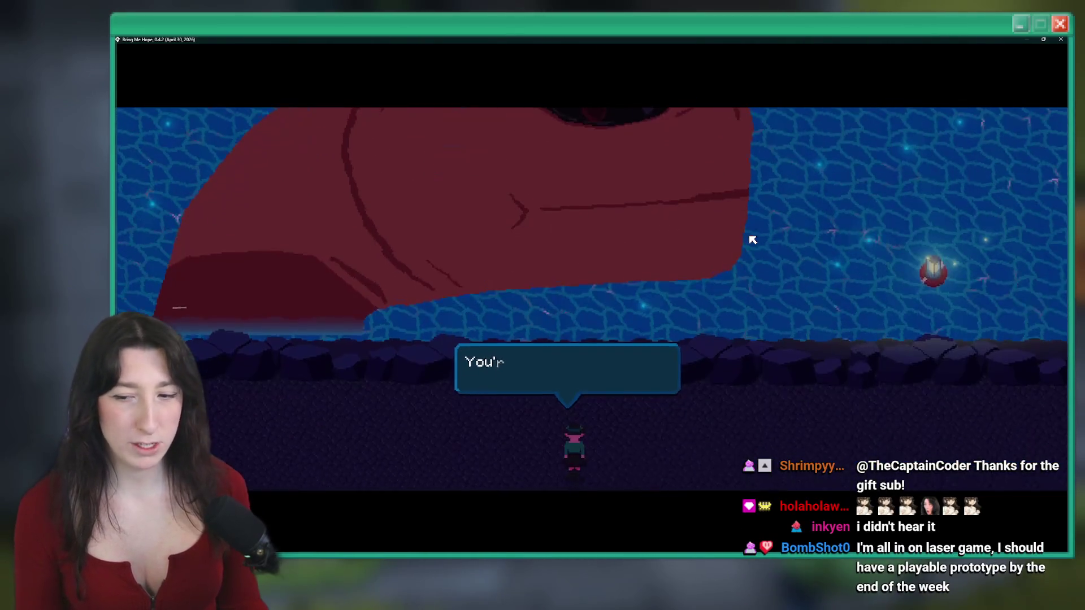
pyautogui.click(752, 241)
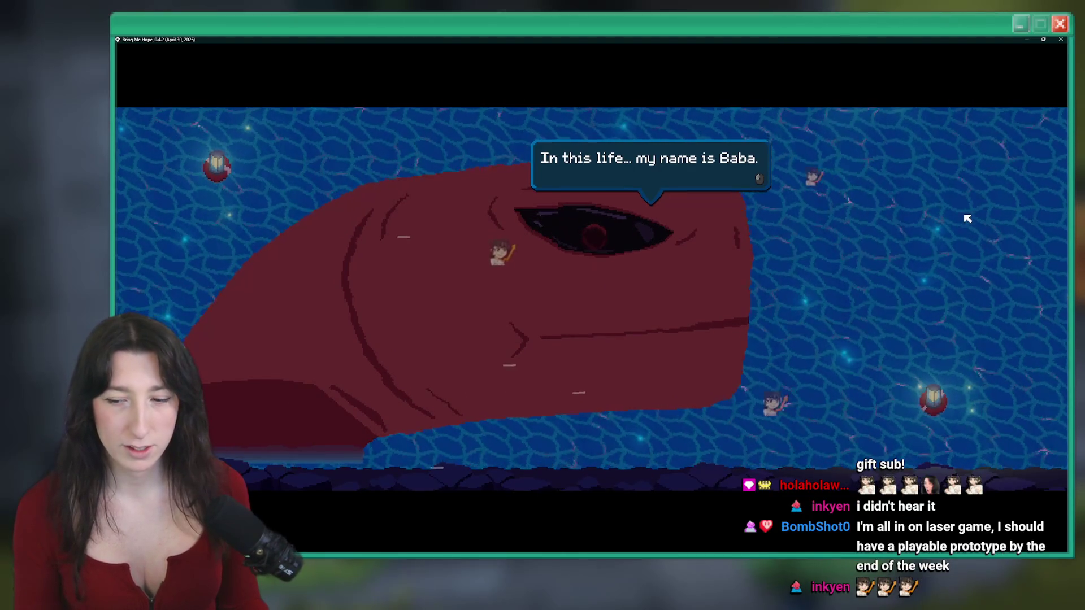
# Finish Baba's remaining dialogue lines and walk toward the other character
pyautogui.click(961, 219)
pyautogui.click(947, 220)
pyautogui.click(947, 220)
pyautogui.click(948, 219)
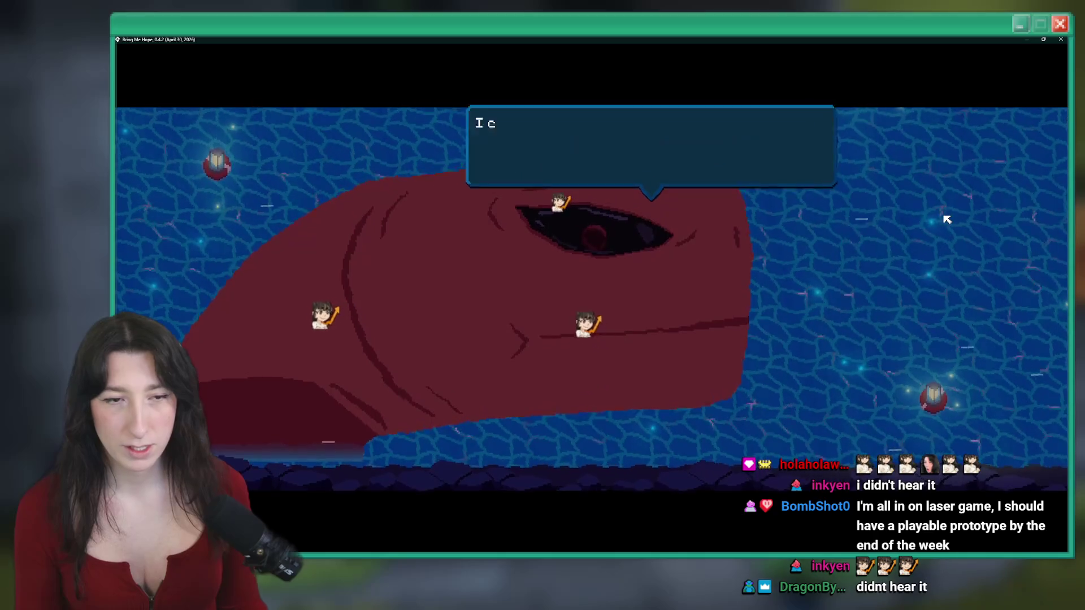
pyautogui.click(947, 219)
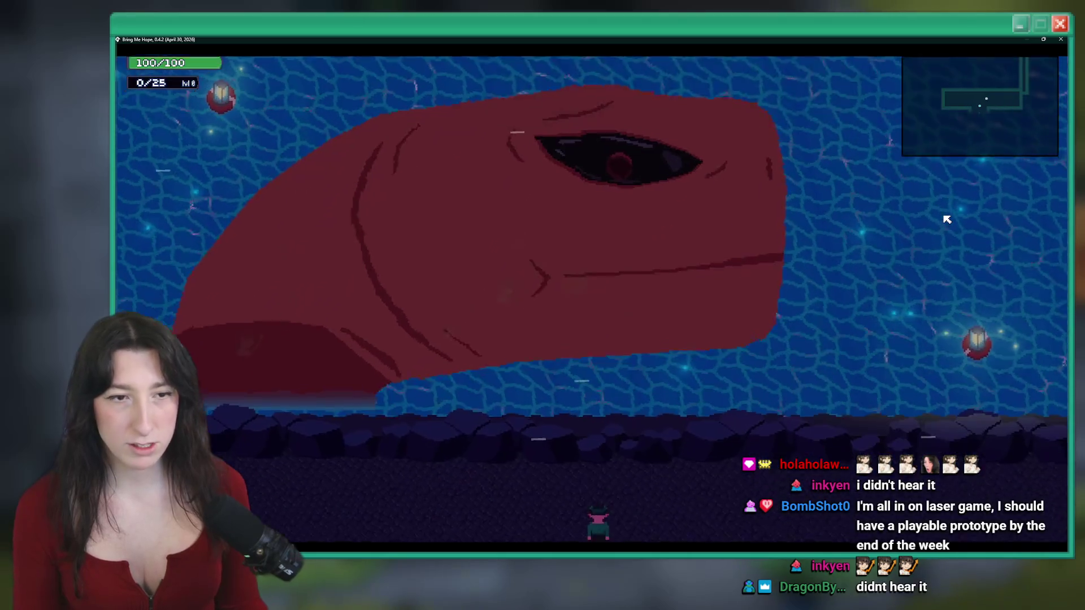
pyautogui.press('w')
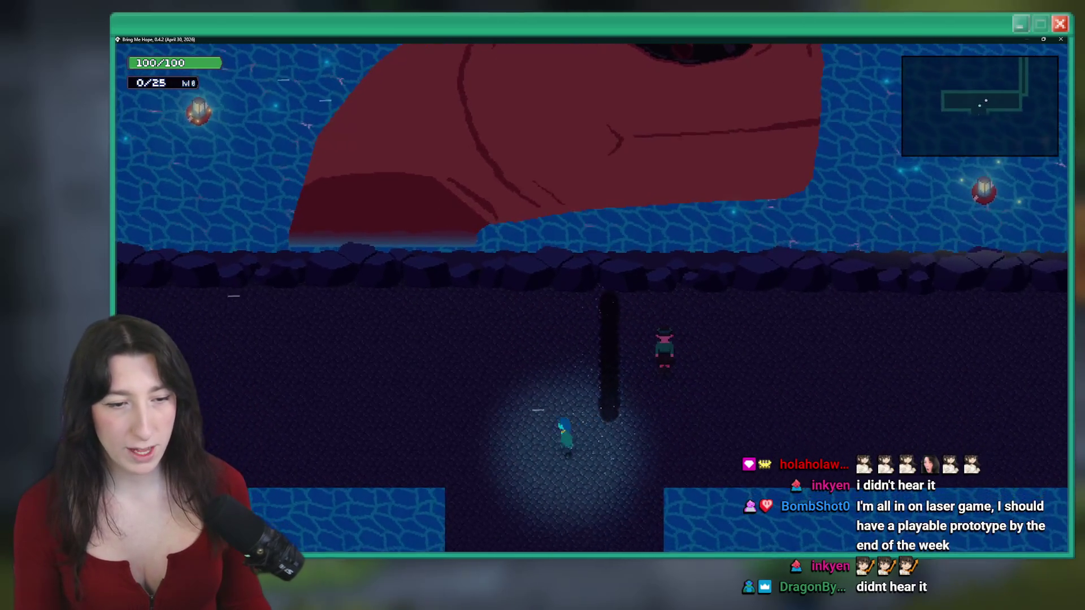
# Walk the player right and down past the NPC, then back left into the cave
pyautogui.press('d')
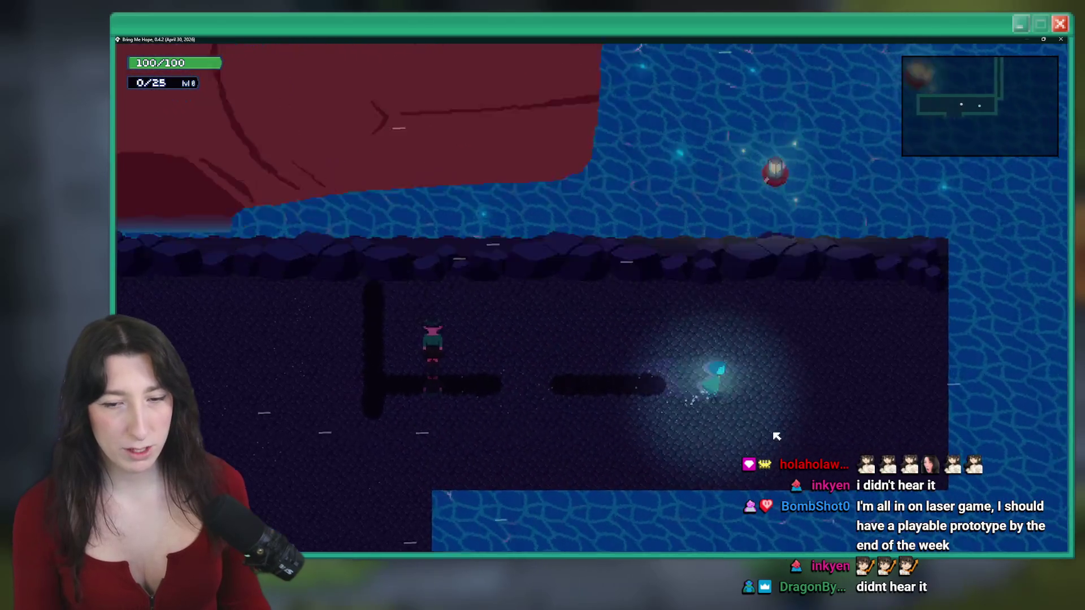
pyautogui.press('s')
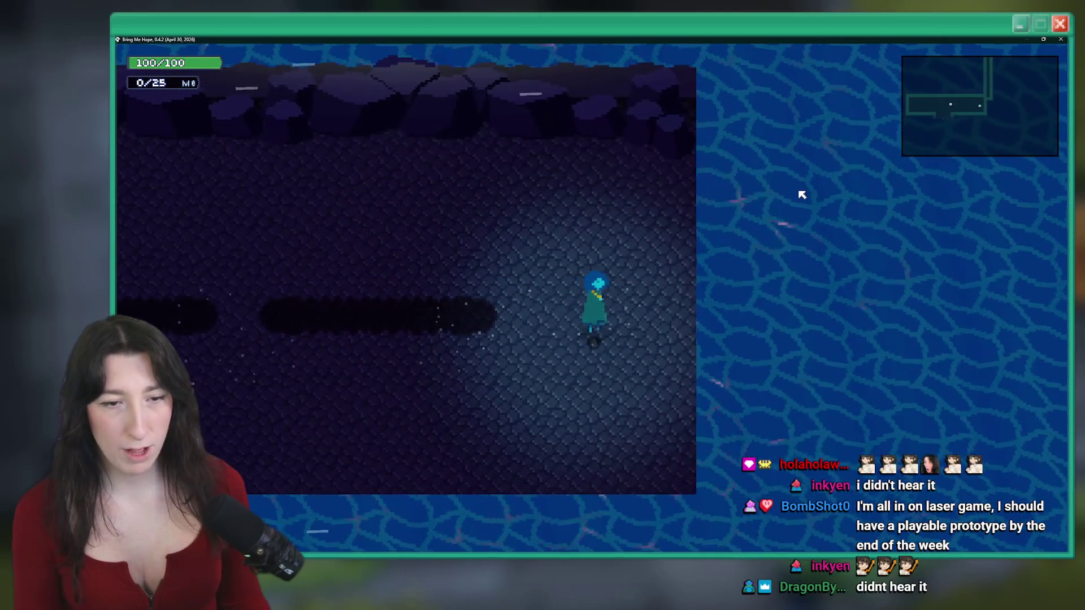
pyautogui.press('a')
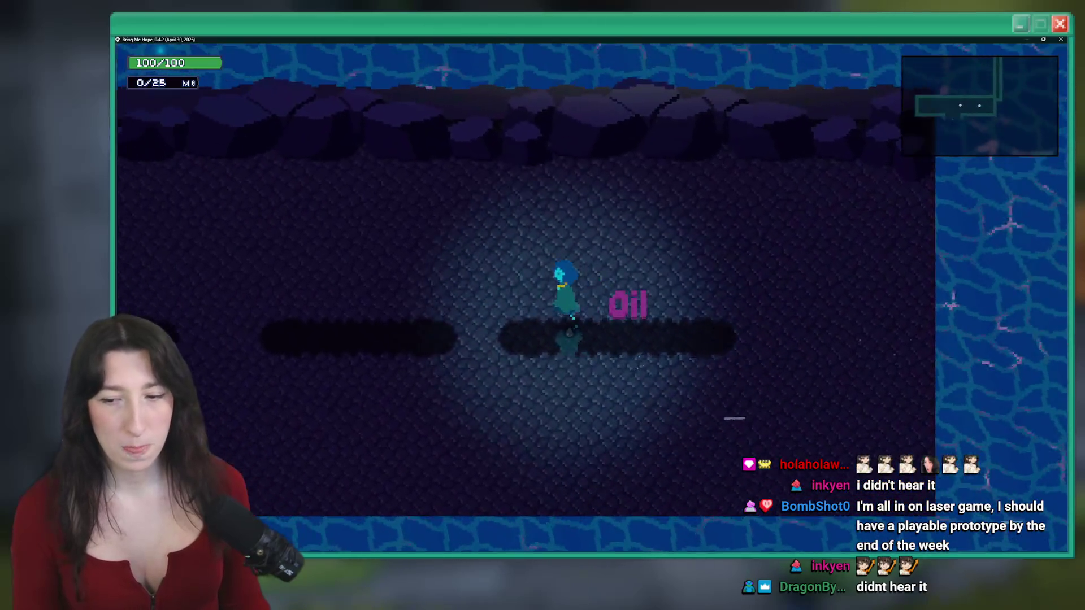
pyautogui.press('d')
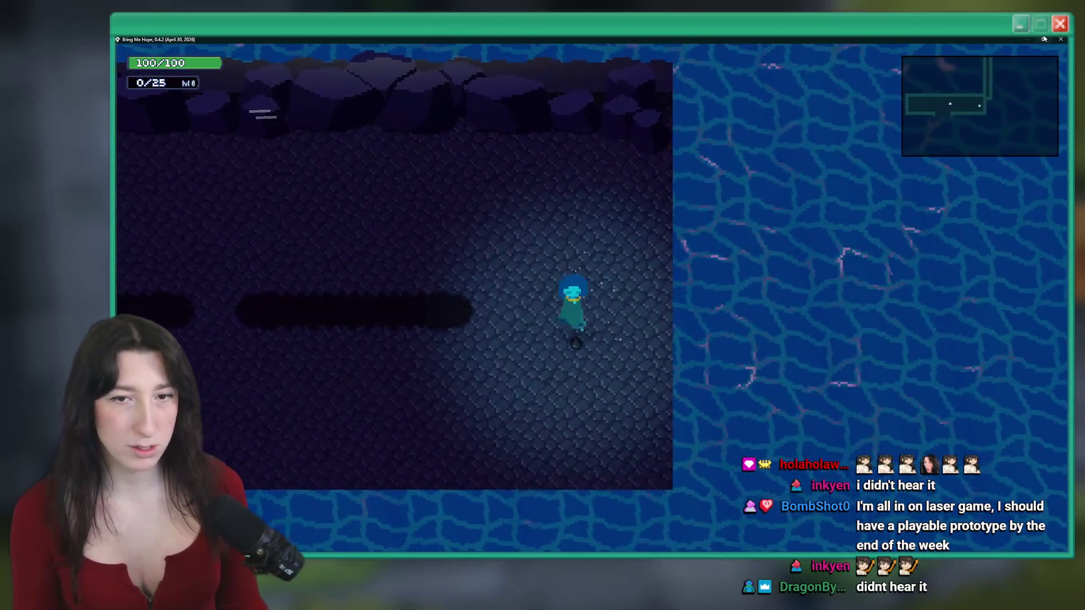
# Walk the player back and forth, then up and further left along the corridor
pyautogui.press('a')
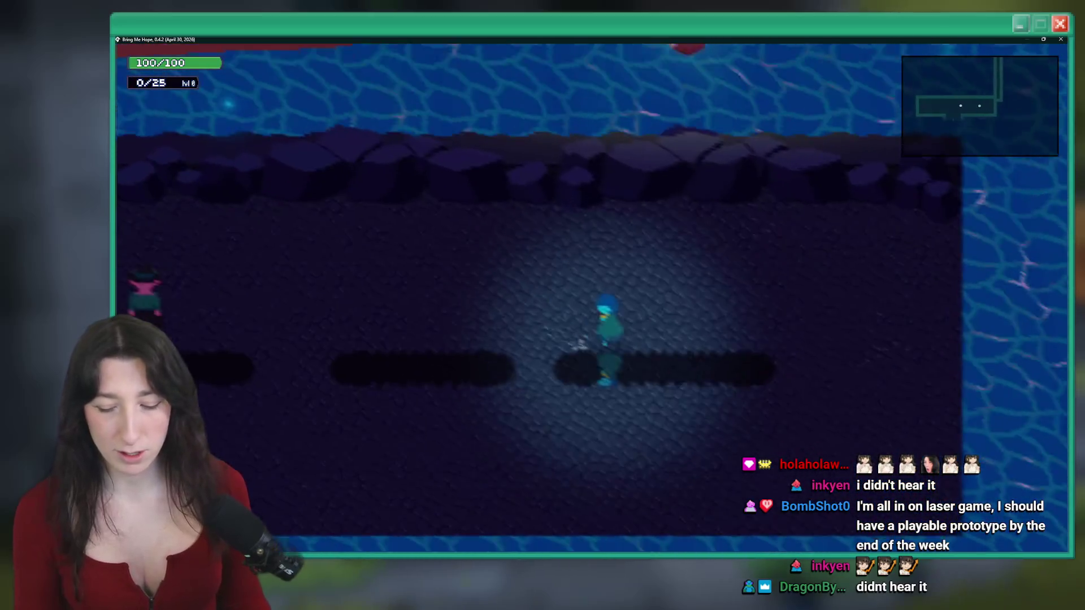
pyautogui.press('d')
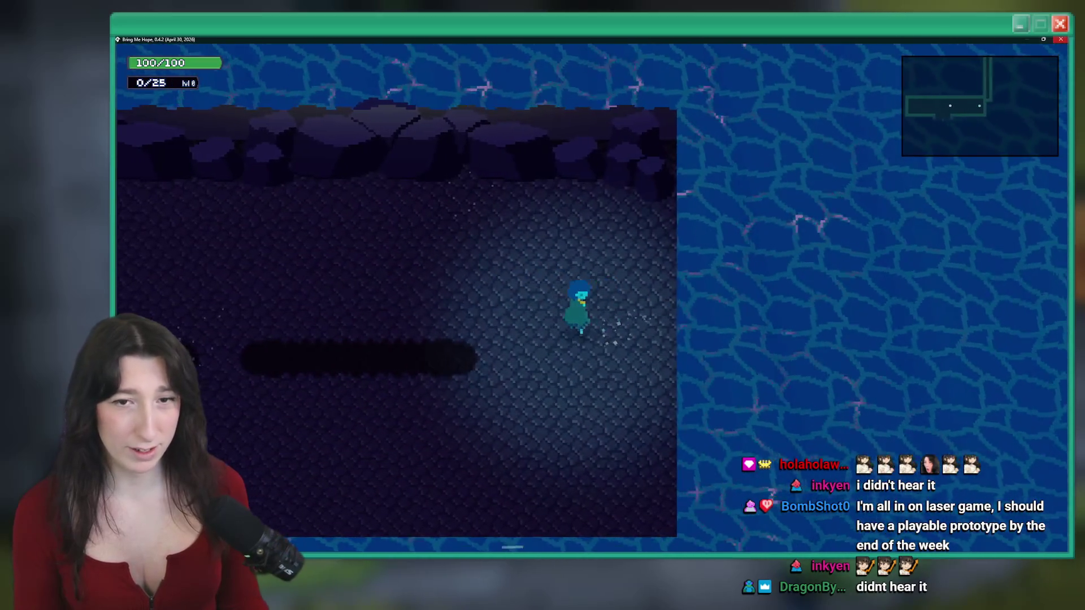
pyautogui.press('a')
pyautogui.press('w')
pyautogui.press('a')
pyautogui.press('w')
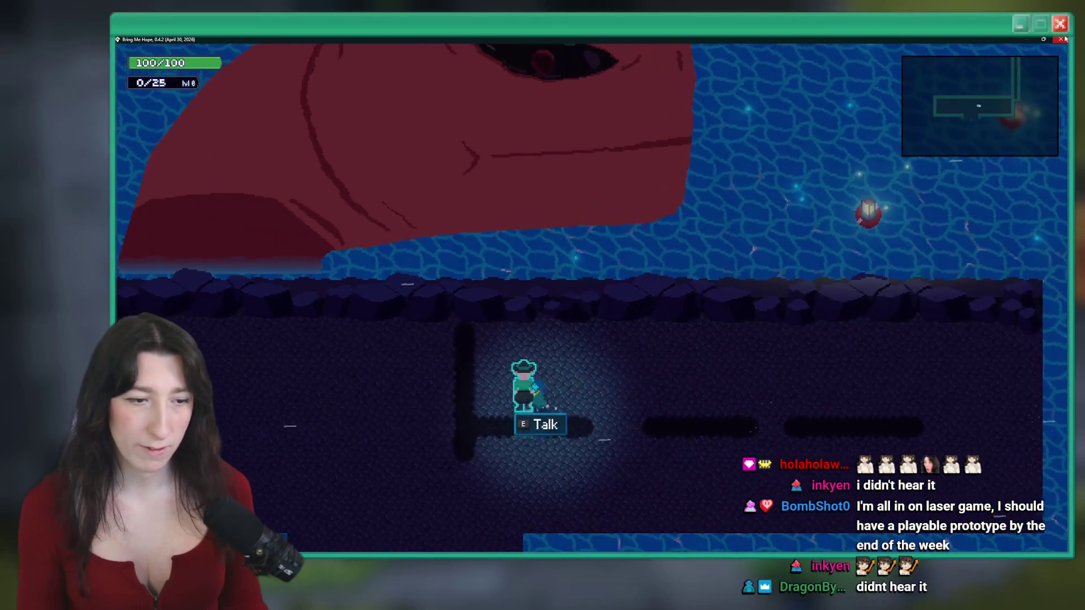
pyautogui.press('a')
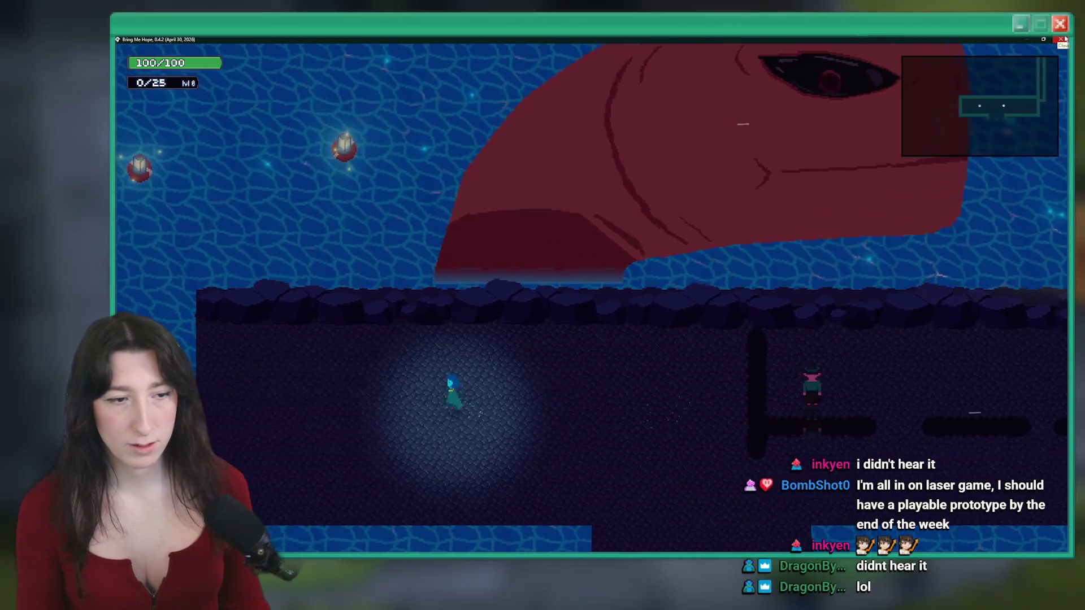
# Close the game and select the Floor_Extra tile layer in the room editor
pyautogui.click(1063, 39)
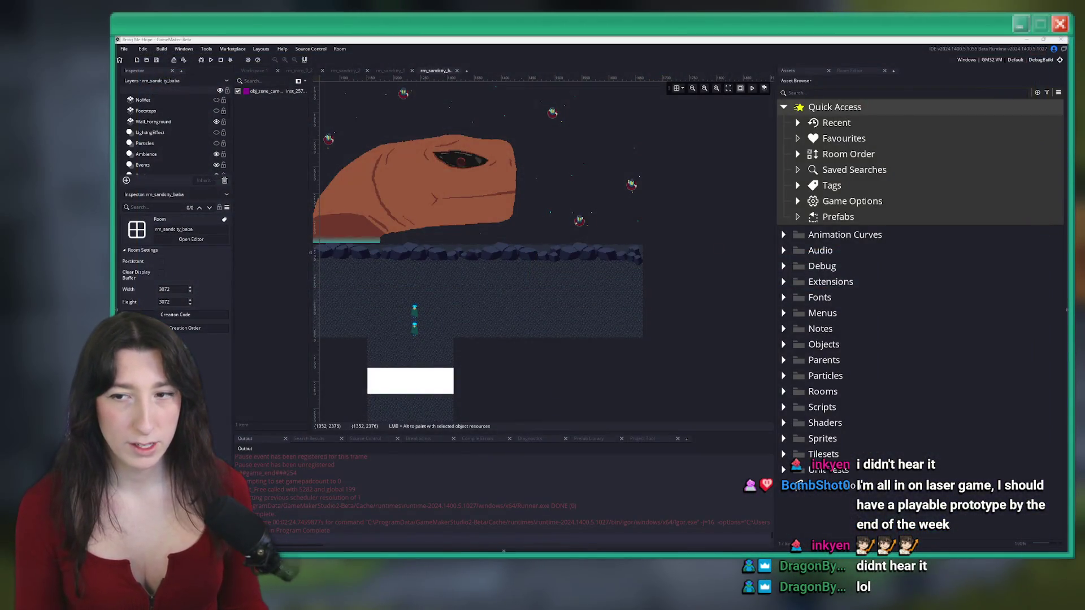
pyautogui.moveTo(721, 251); pyautogui.dragTo(975, 288)
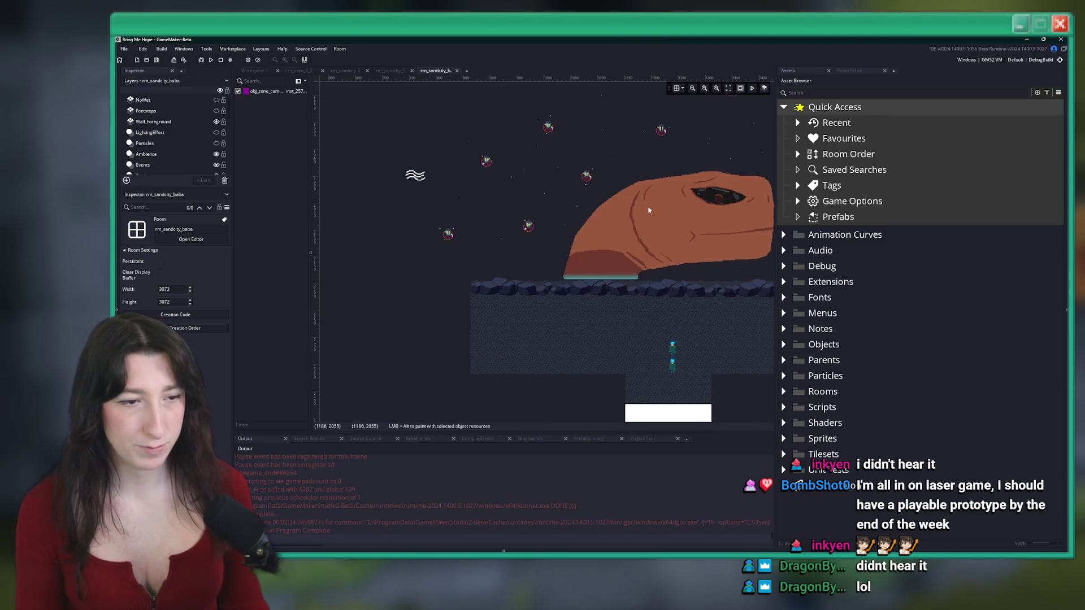
pyautogui.scroll(-5, 191, 139)
pyautogui.scroll(-3, 191, 138)
pyautogui.click(155, 170)
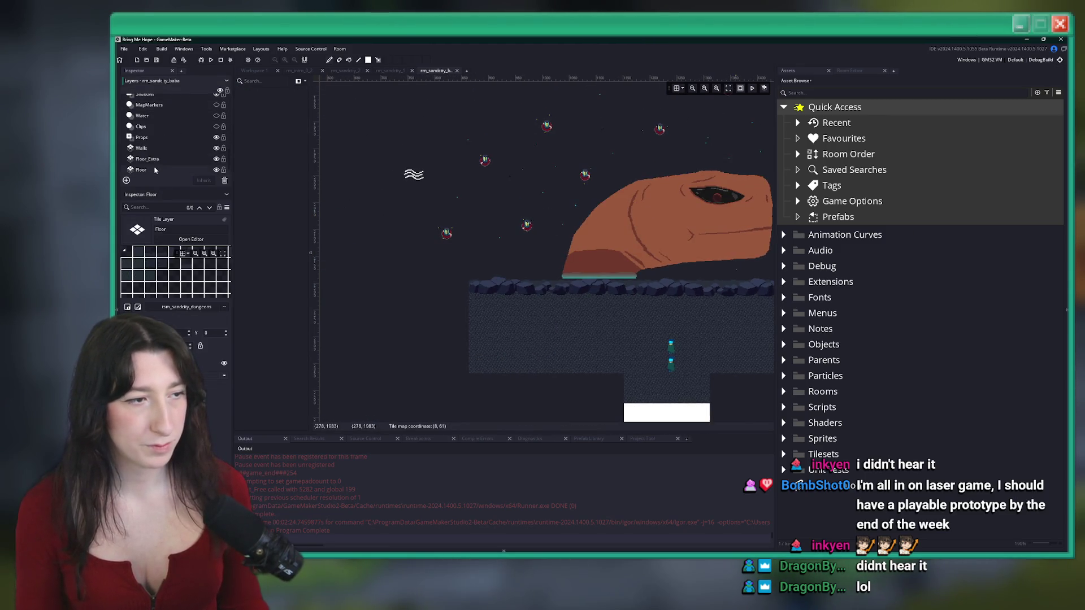
pyautogui.click(849, 70)
pyautogui.scroll(3, 874, 243)
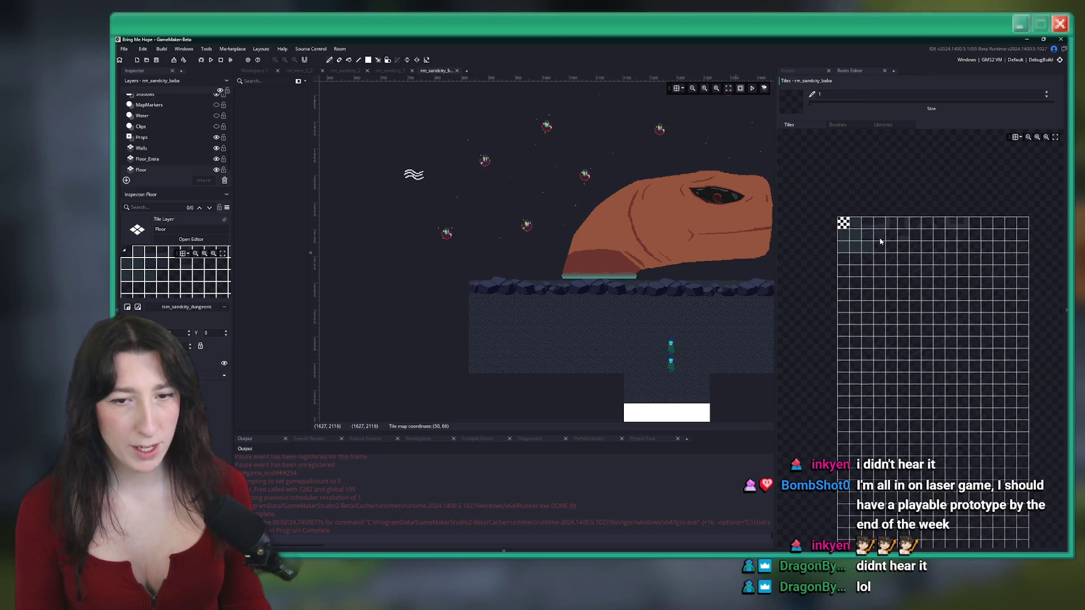
pyautogui.scroll(1, 874, 243)
pyautogui.click(148, 159)
# Paint a rectangle of plain sandy tiles across the upper cave floor strip
pyautogui.scroll(4, 802, 160)
pyautogui.click(792, 137)
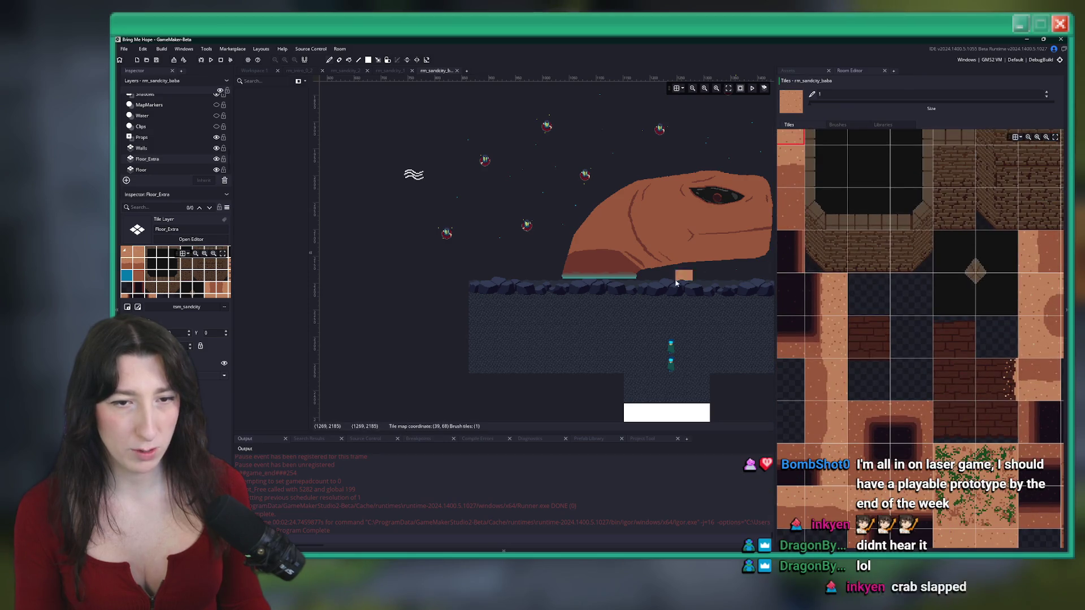
pyautogui.scroll(-2, 508, 170)
pyautogui.click(369, 61)
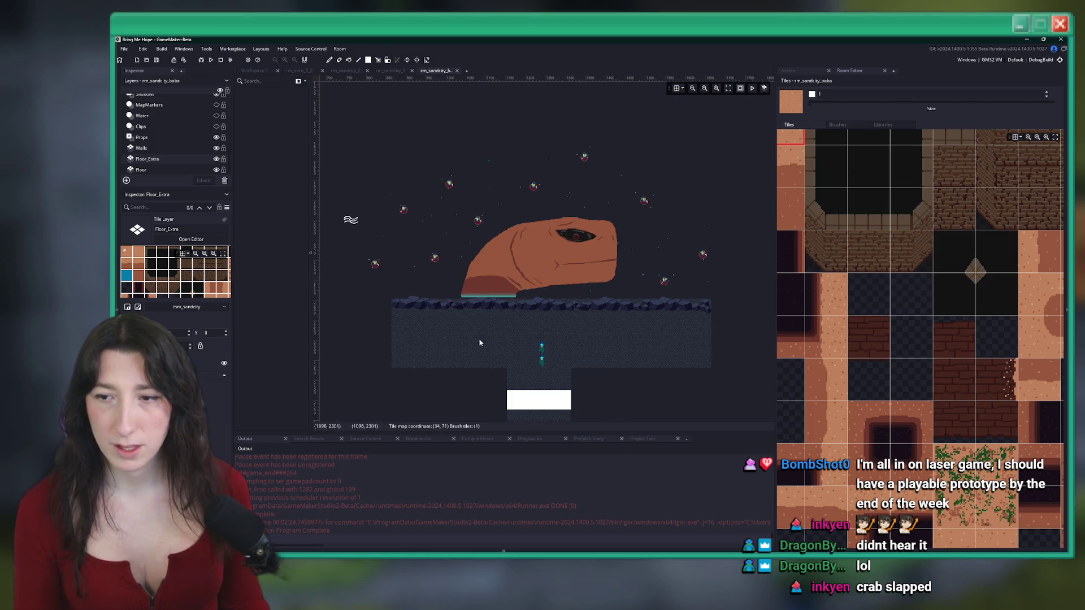
pyautogui.moveTo(499, 378); pyautogui.dragTo(450, 337)
pyautogui.scroll(1, 405, 337)
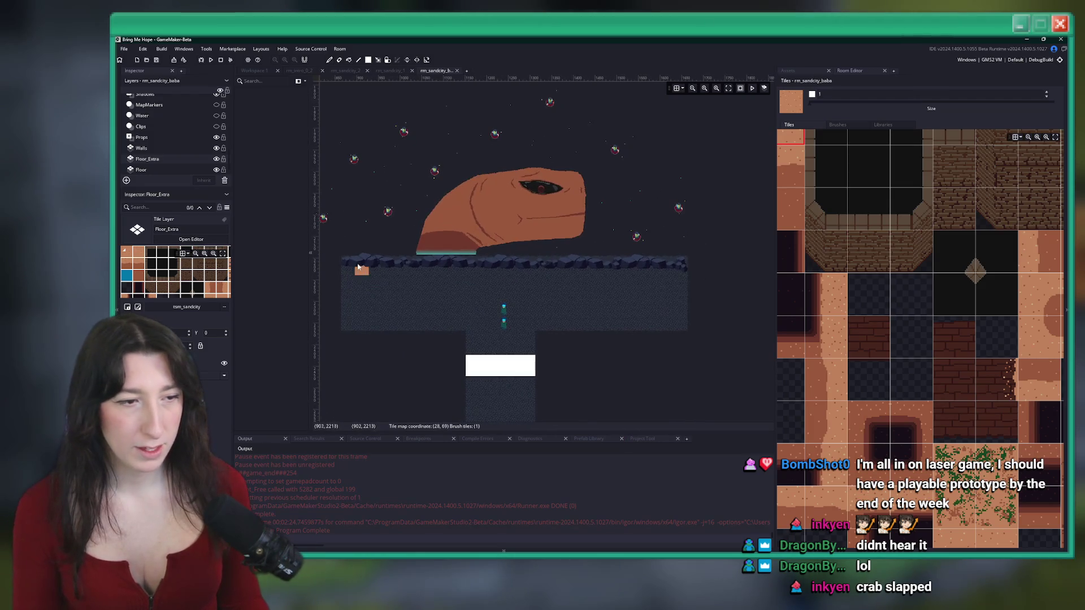
pyautogui.moveTo(350, 263)
pyautogui.mouseDown()
pyautogui.moveTo(618, 300)
pyautogui.moveTo(682, 286)
pyautogui.moveTo(683, 304)
pyautogui.mouseUp()
pyautogui.scroll(3, 683, 304)
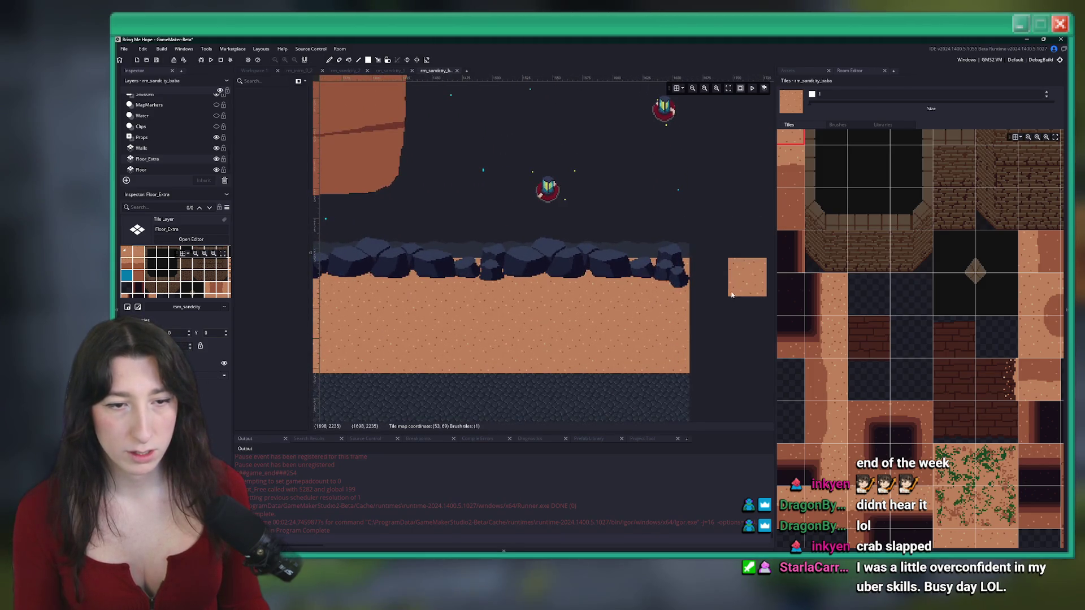
pyautogui.scroll(-1, 701, 304)
pyautogui.click(201, 161)
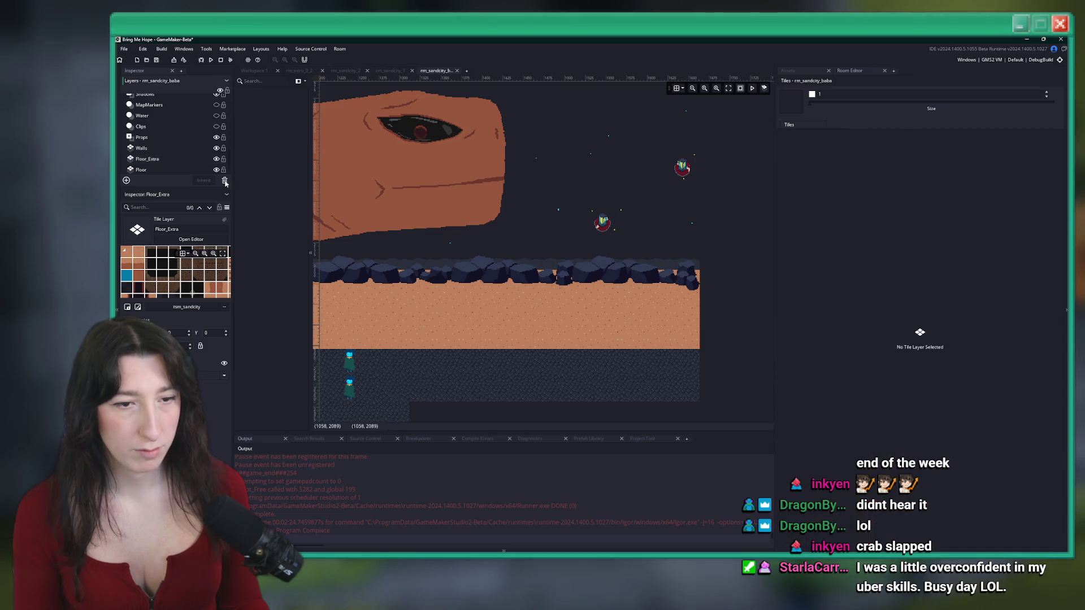
pyautogui.scroll(-3, 328, 188)
# Look through the Floor and Walls layers, then select Floor_Extra for painting
pyautogui.click(140, 170)
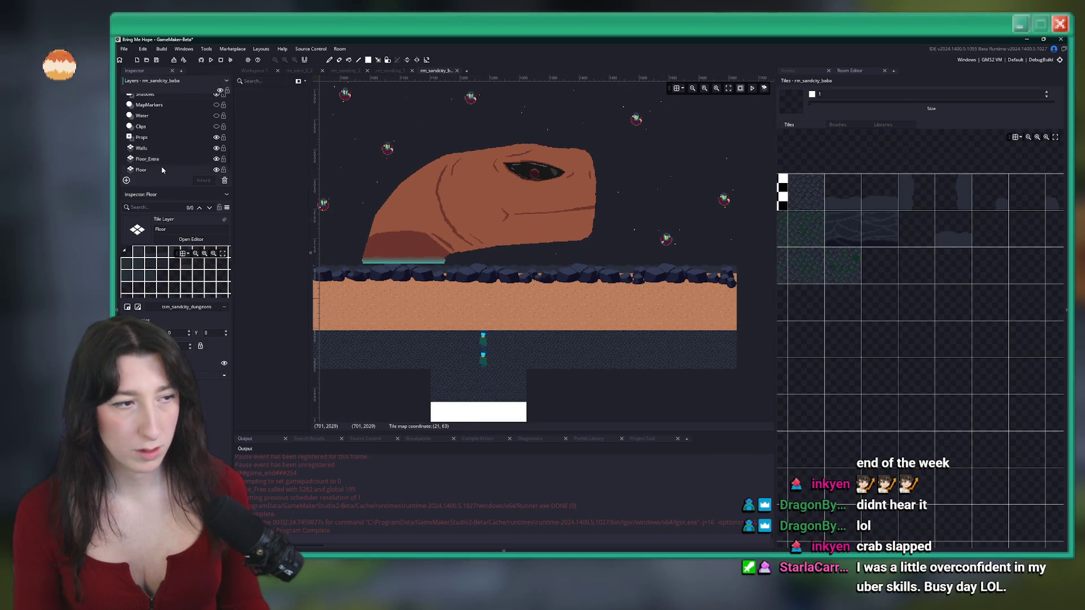
pyautogui.scroll(-1, 711, 251)
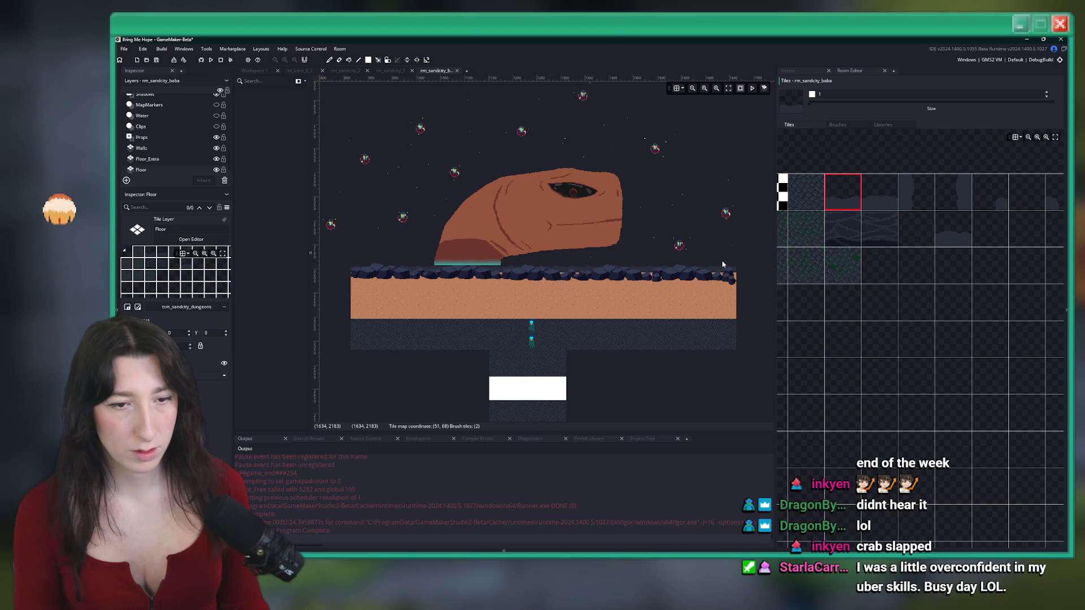
pyautogui.click(168, 149)
pyautogui.click(162, 169)
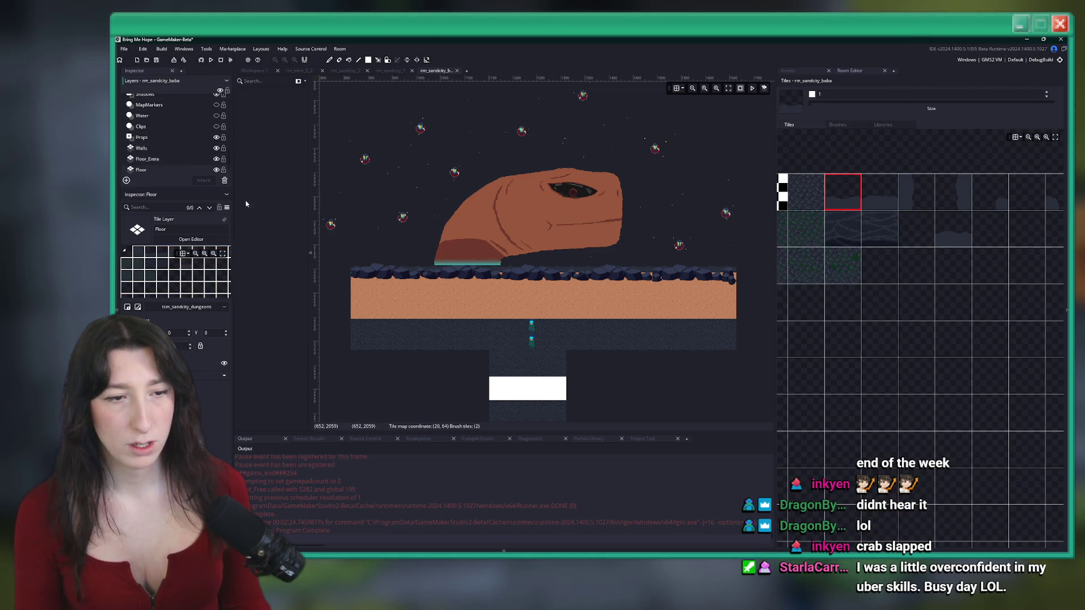
pyautogui.click(194, 161)
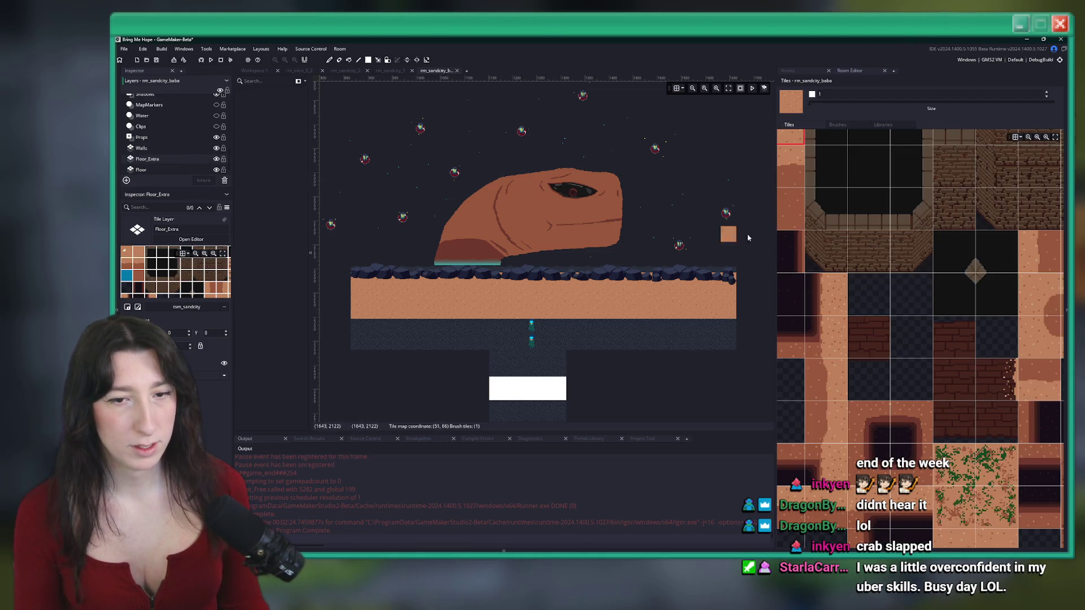
pyautogui.scroll(3, 841, 252)
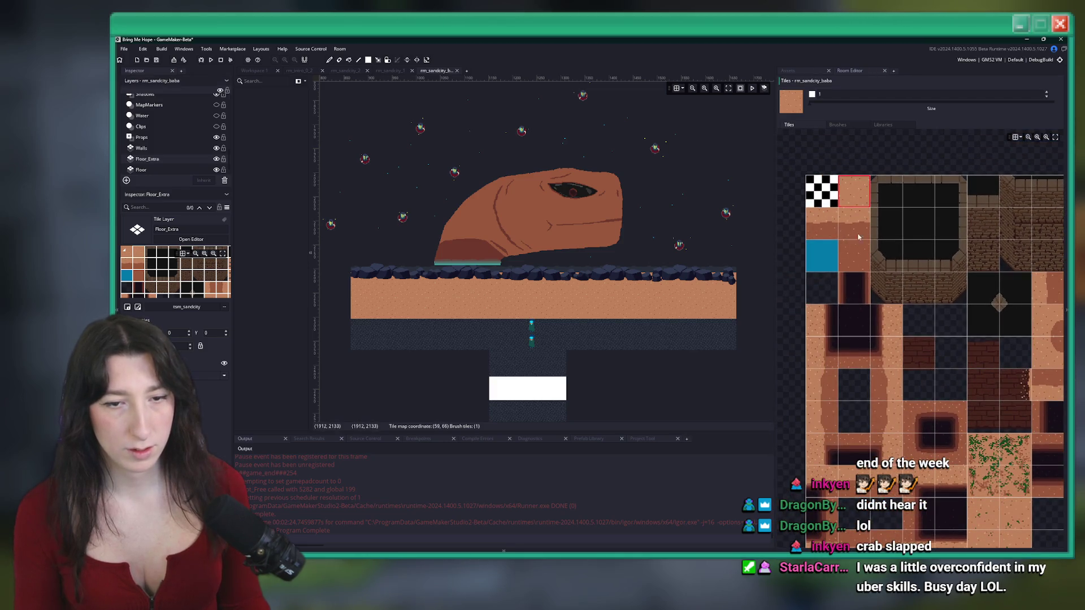
# Set a larger block of sandy tiles from tsm_sandcity as the brush
pyautogui.click(822, 225)
pyautogui.scroll(-3, 904, 282)
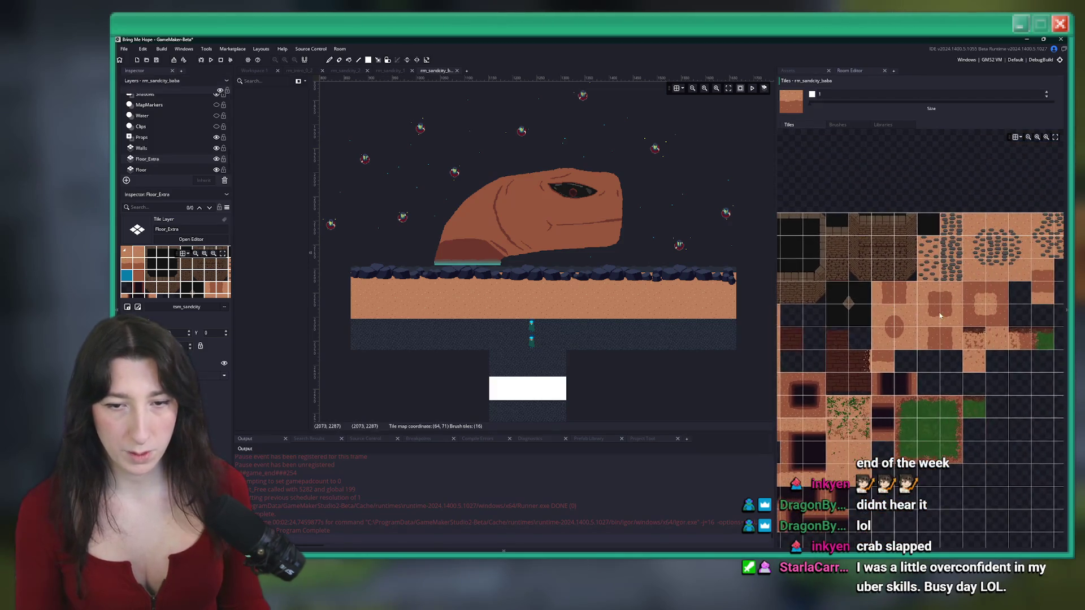
pyautogui.scroll(-2, 940, 316)
pyautogui.click(977, 292)
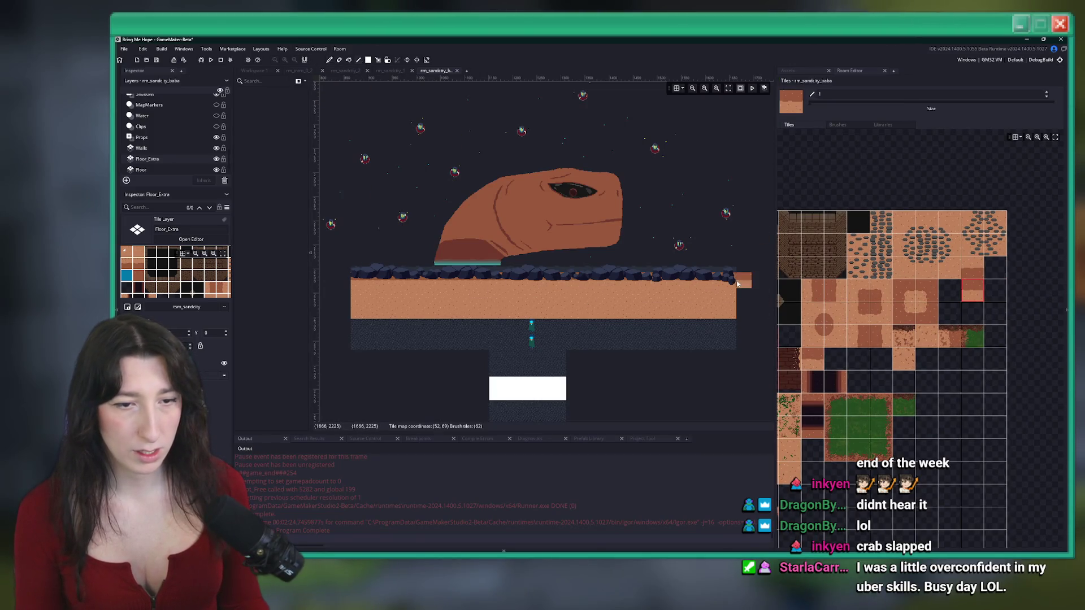
pyautogui.scroll(3, 717, 281)
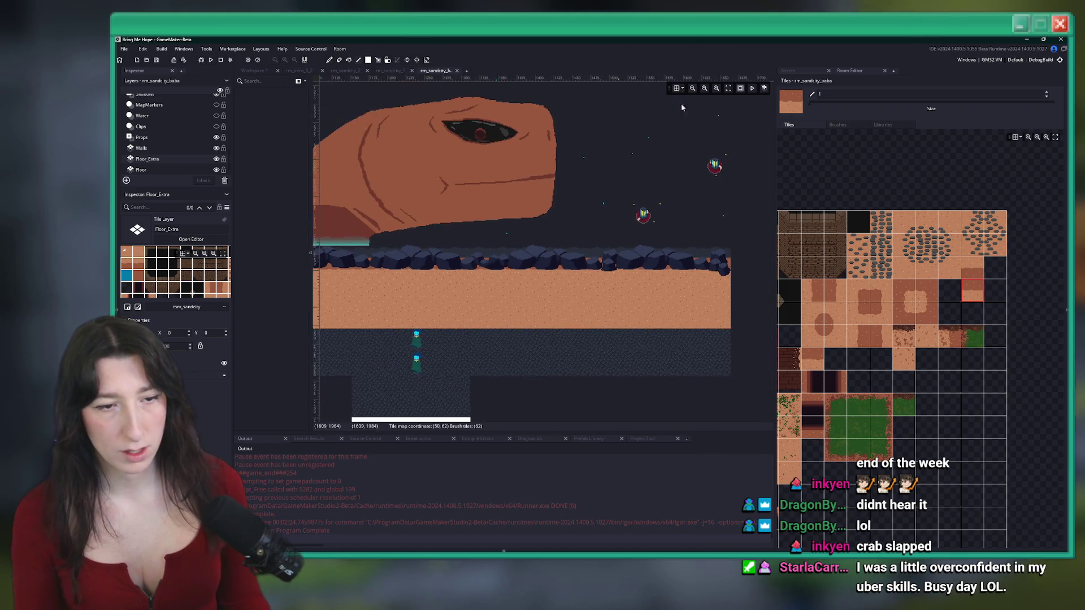
pyautogui.scroll(-3, 579, 330)
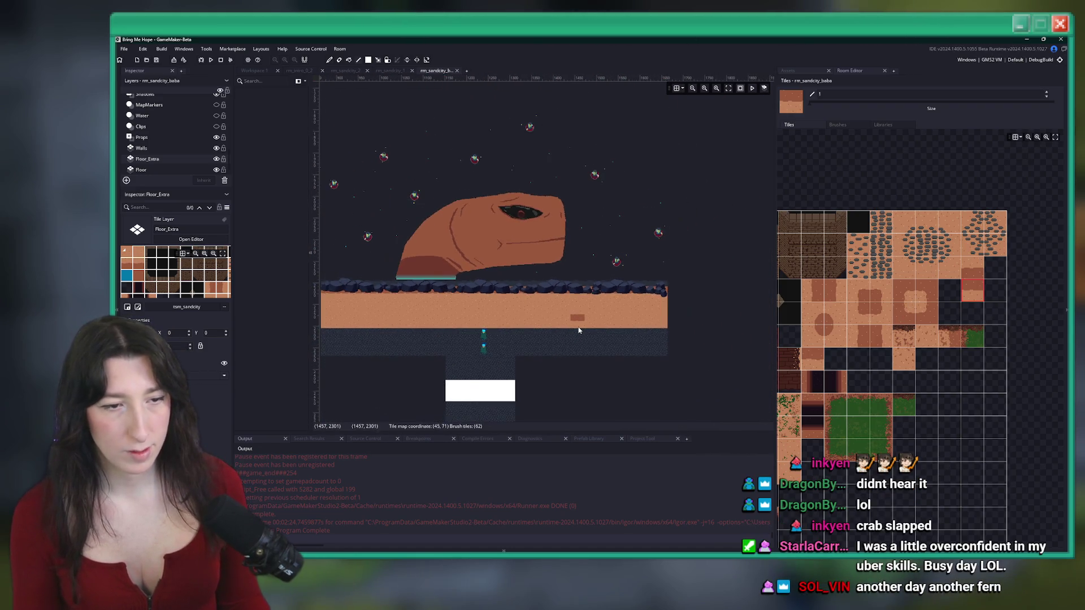
pyautogui.scroll(2, 428, 317)
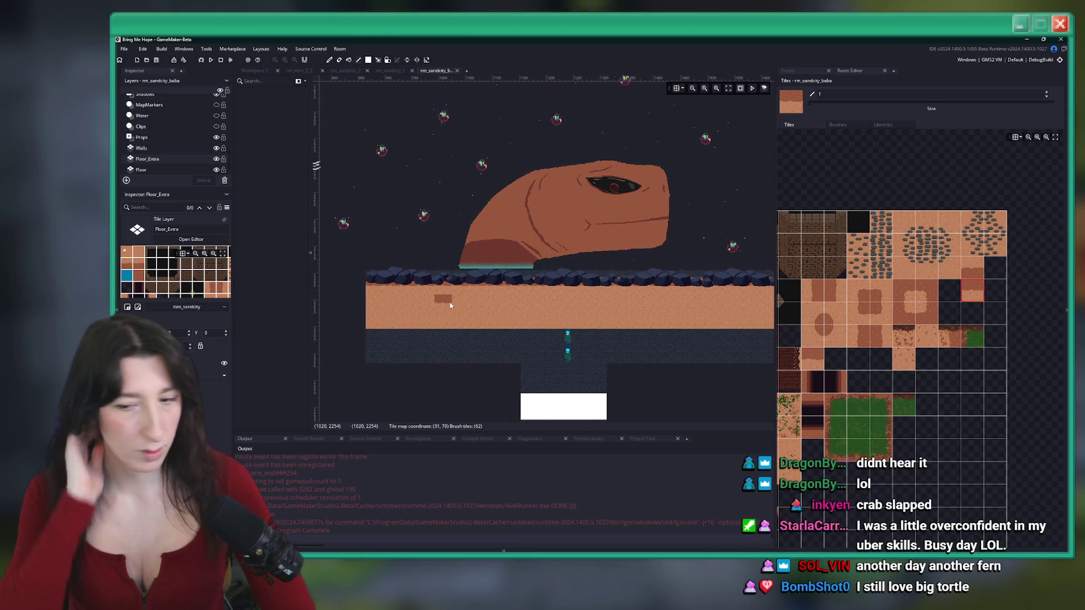
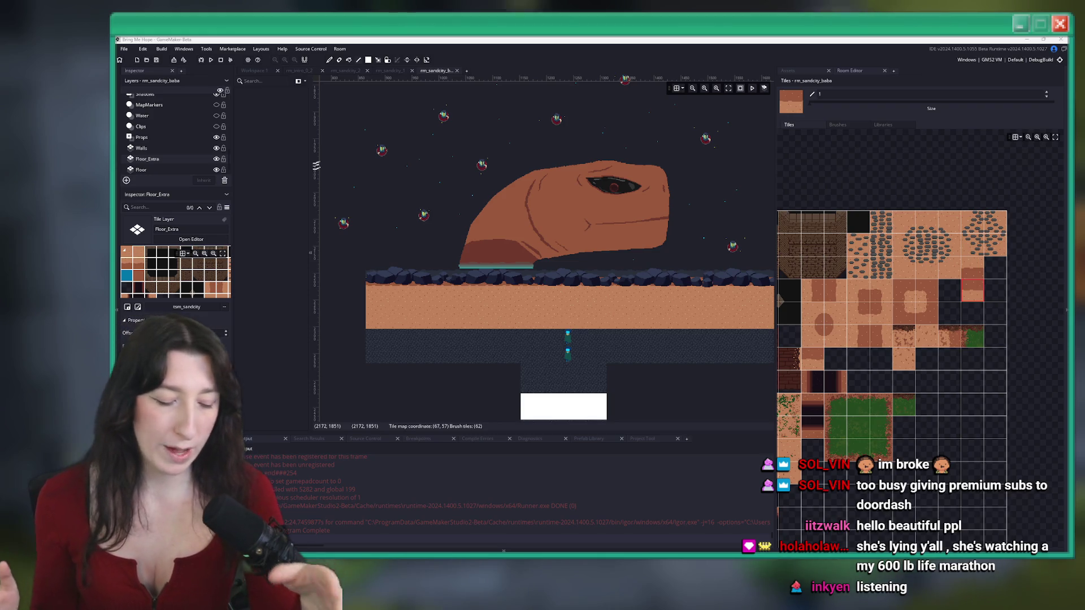
# Undo a stray sand tile and select the plain orange sand tile
pyautogui.press('super+shift+s')
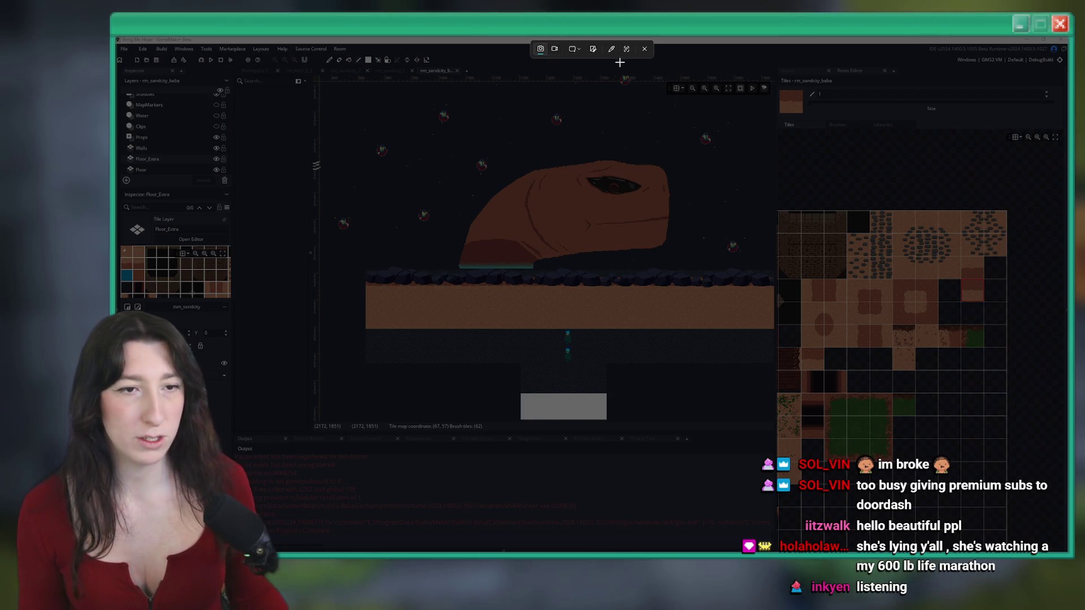
pyautogui.click(646, 48)
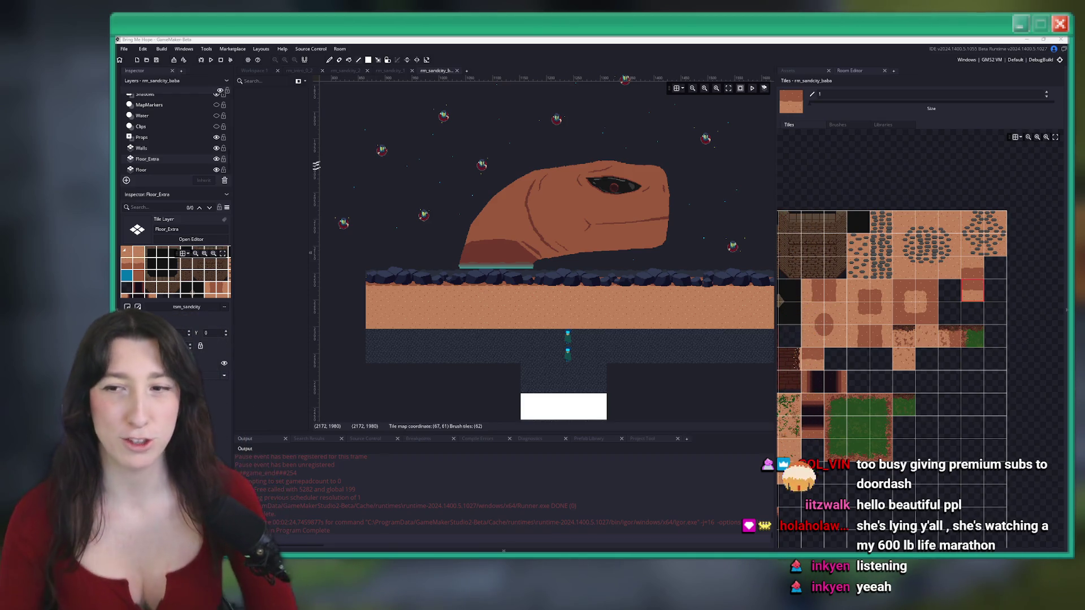
pyautogui.click(684, 234)
pyautogui.hotkey('ctrl', 'z')
pyautogui.scroll(-3, 467, 271)
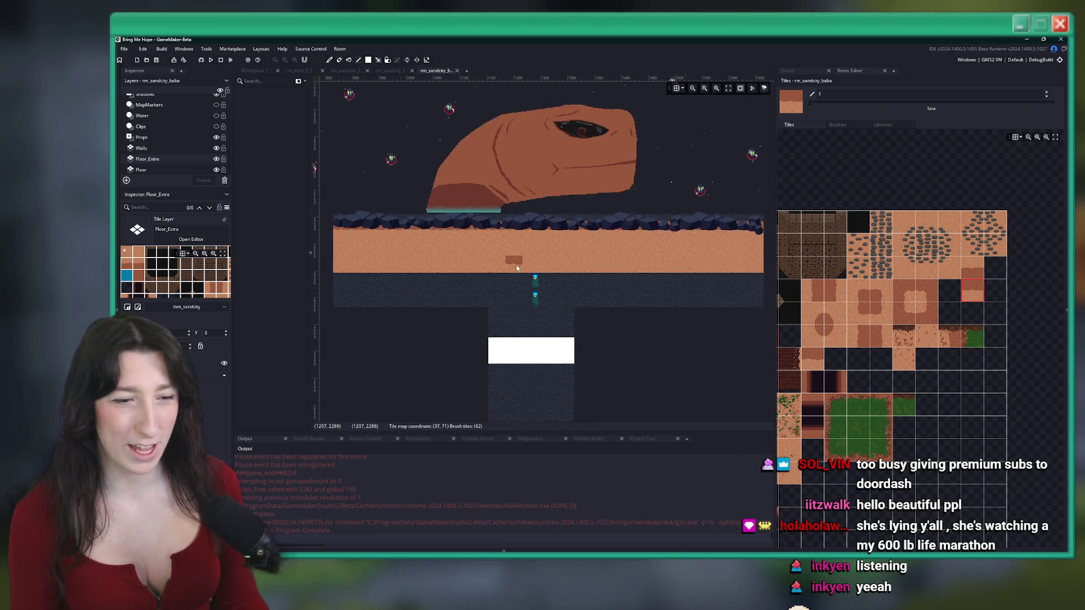
pyautogui.scroll(2, 467, 272)
pyautogui.hscroll(-3, 848, 226)
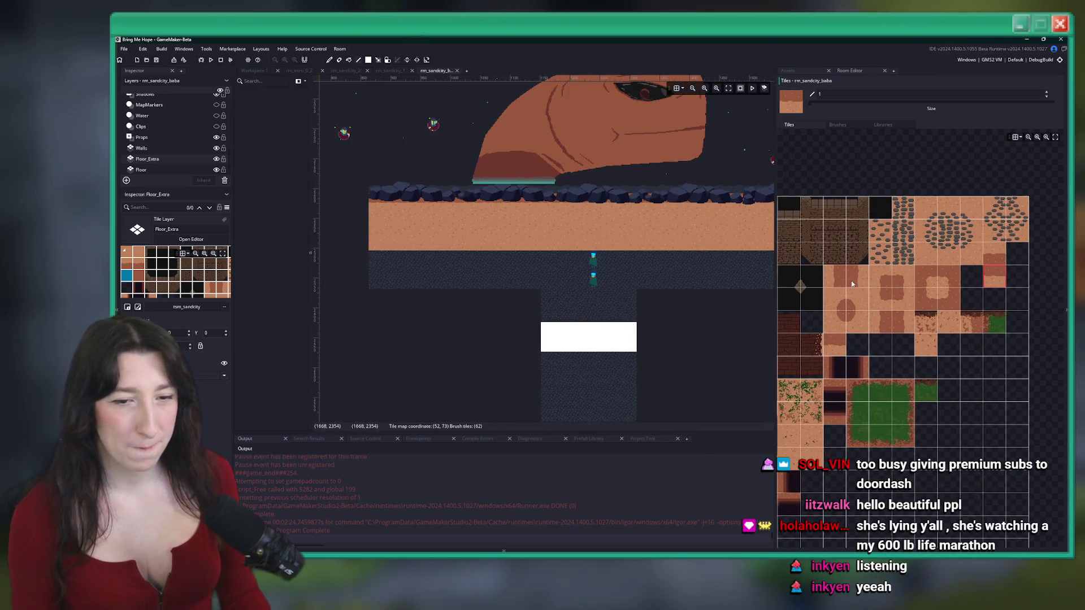
pyautogui.click(810, 205)
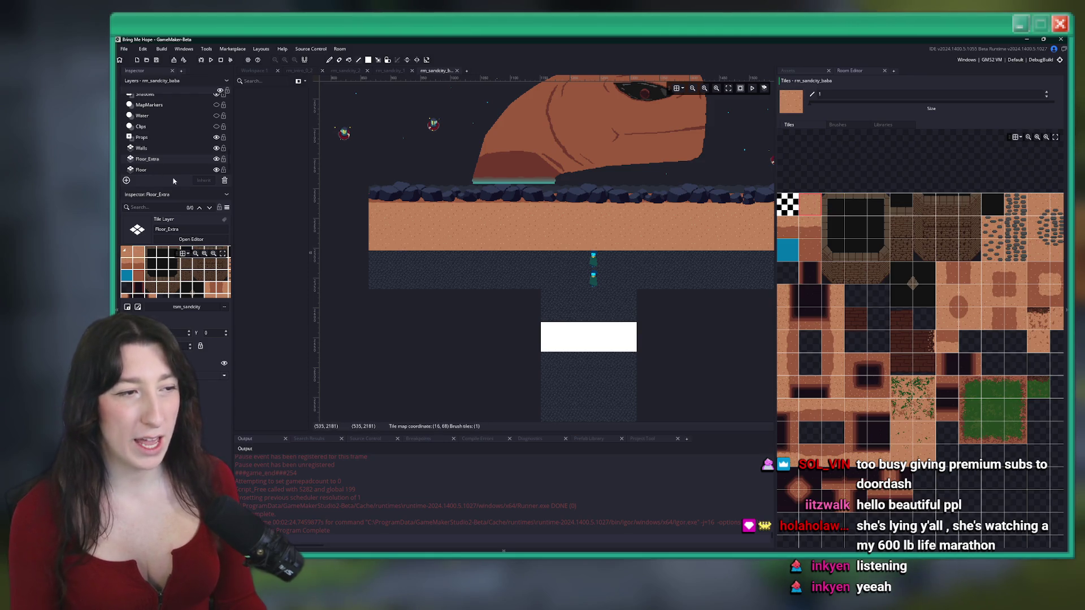
# On the Floor layer, erase the dark dungeon tiles under the platform and down the lower corridor
pyautogui.click(164, 169)
pyautogui.scroll(-2, 443, 223)
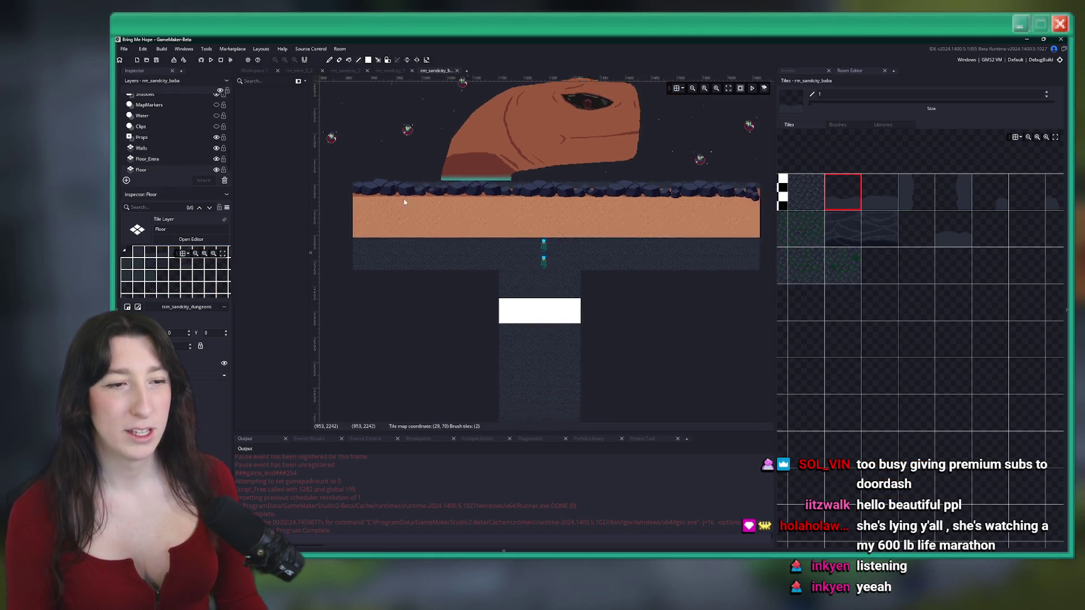
pyautogui.click(368, 60)
pyautogui.moveTo(359, 241); pyautogui.dragTo(727, 264)
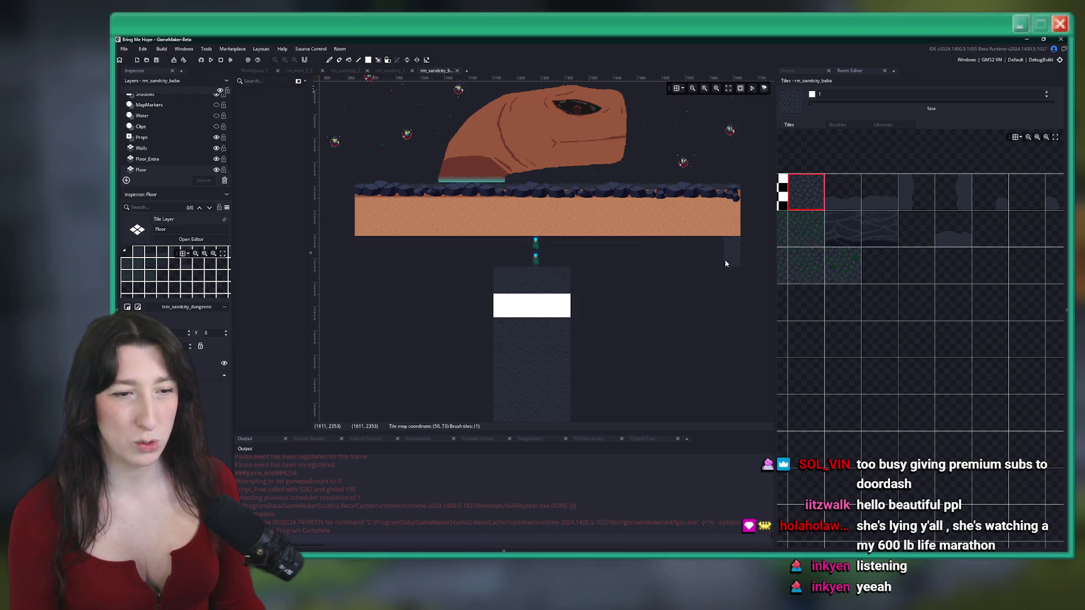
pyautogui.scroll(-2, 574, 257)
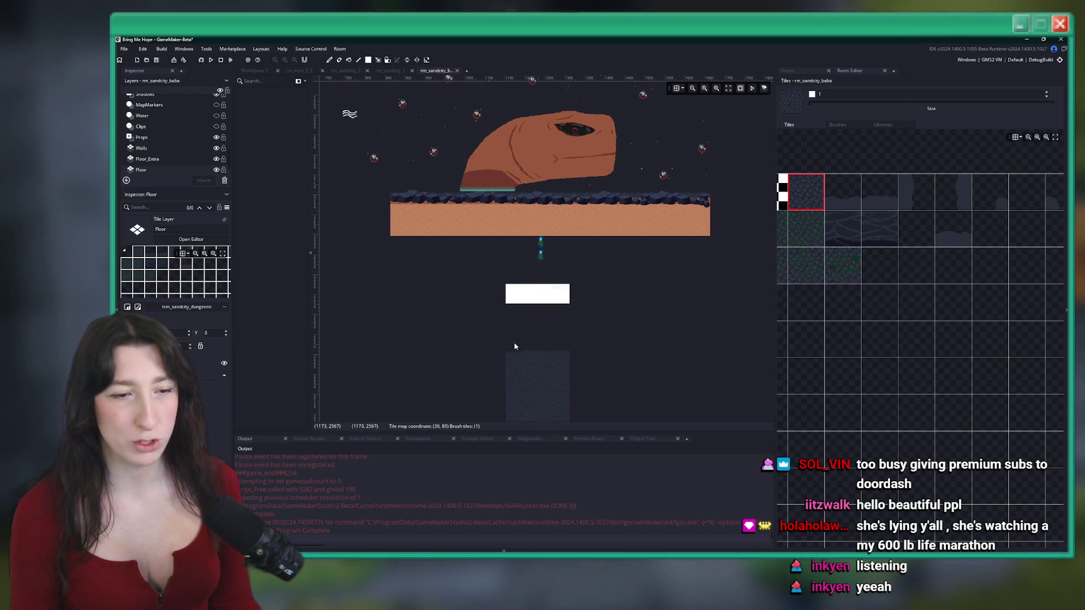
pyautogui.moveTo(509, 380); pyautogui.dragTo(516, 290)
pyautogui.hotkey('ctrl', 'z')
pyautogui.moveTo(581, 380); pyautogui.dragTo(581, 276)
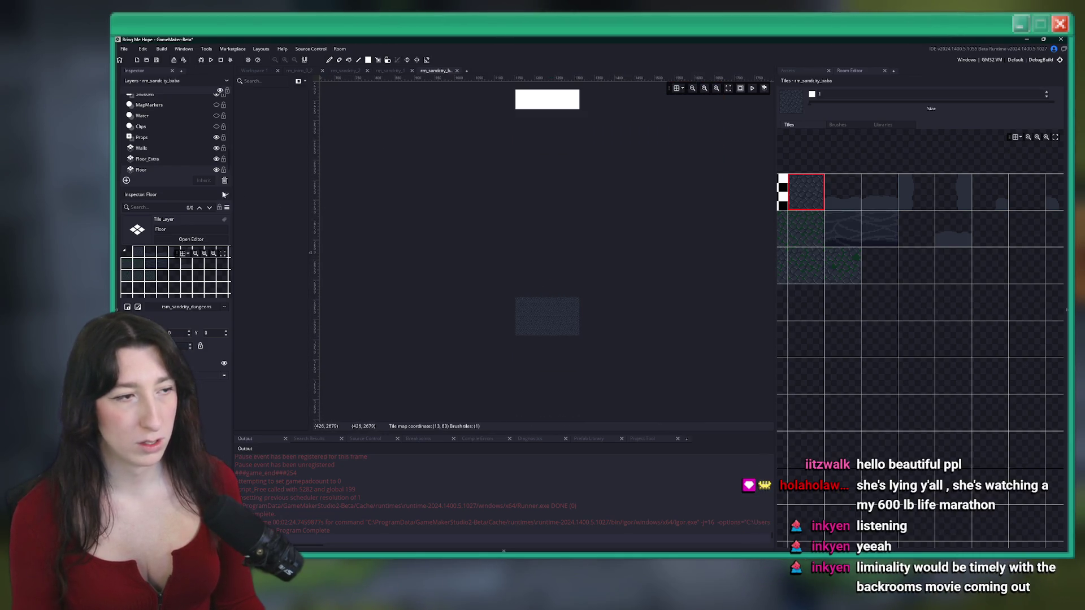
# On Floor_Extra, paint a sand corridor running down from the platform
pyautogui.click(147, 159)
pyautogui.scroll(3, 509, 283)
pyautogui.moveTo(545, 382); pyautogui.dragTo(501, 194)
pyautogui.scroll(3, 503, 215)
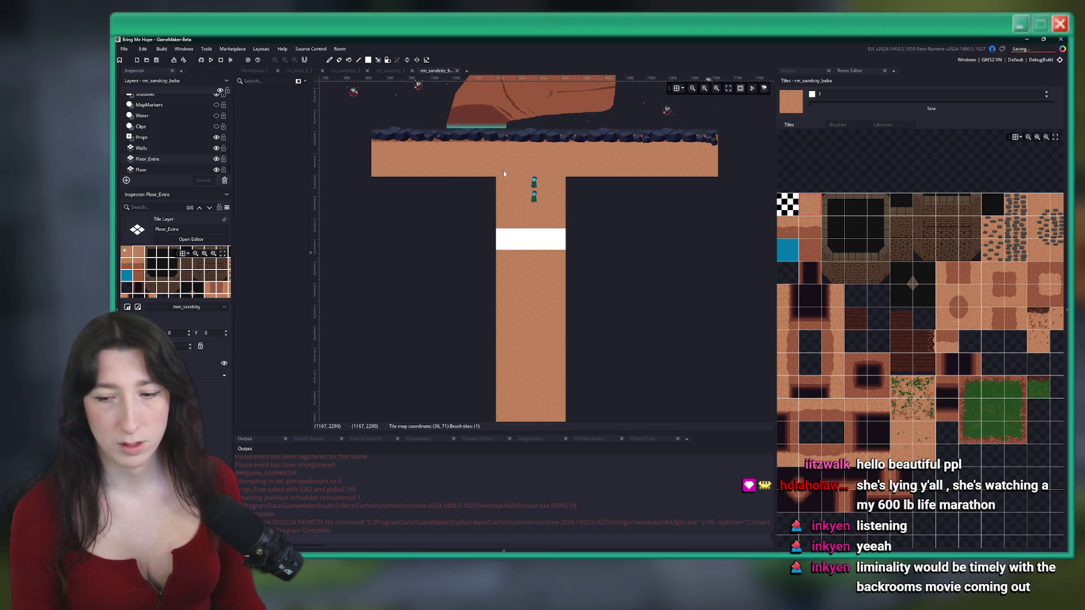
pyautogui.scroll(1, 505, 236)
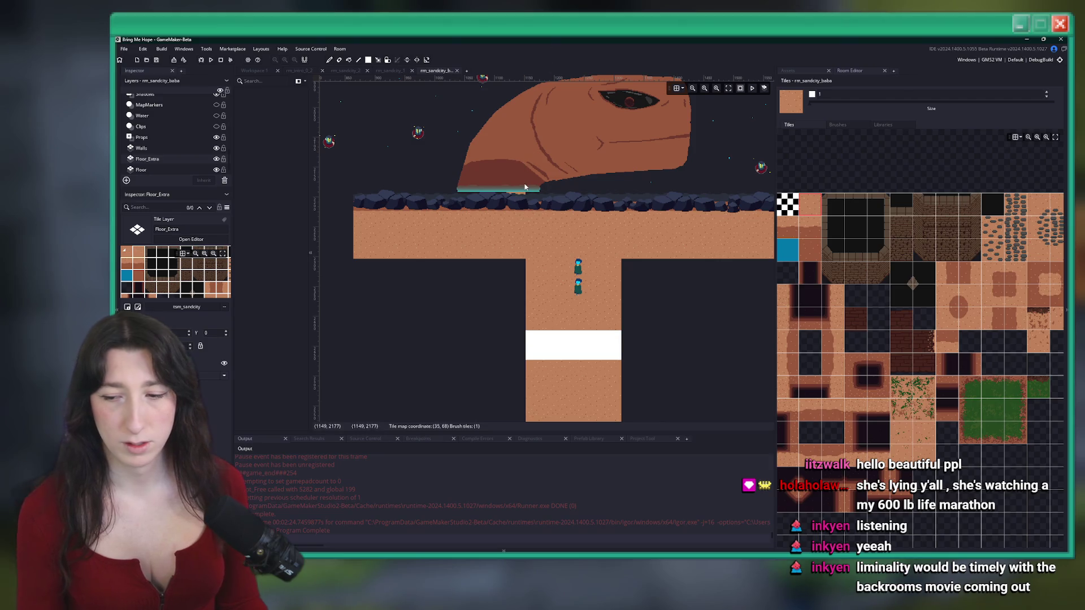
pyautogui.scroll(2, 525, 187)
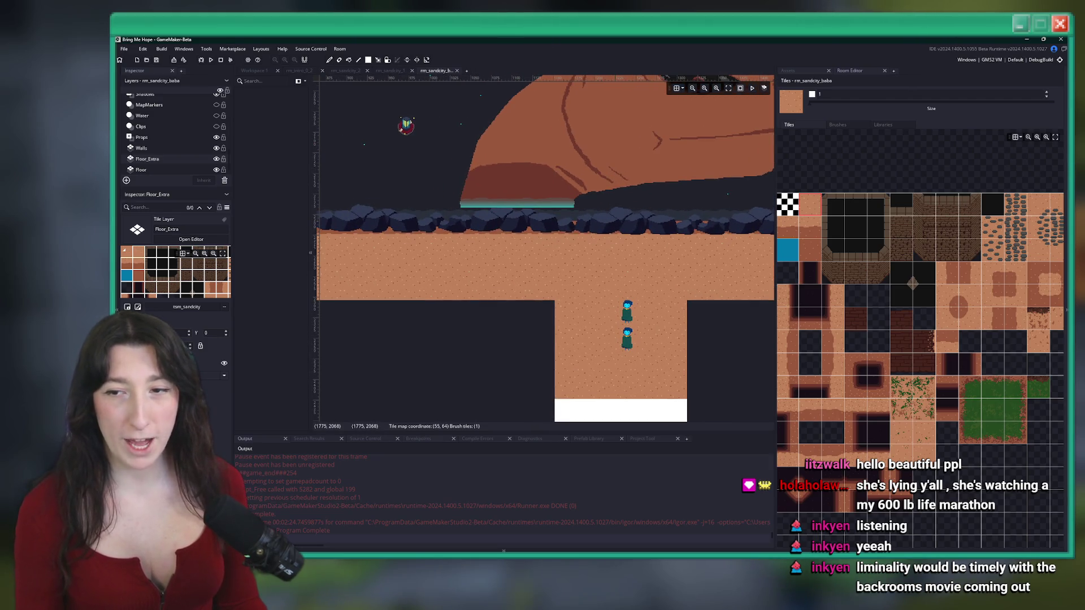
# Return to the Floor_Extra layer with its sandcity tile palette showing
pyautogui.click(208, 148)
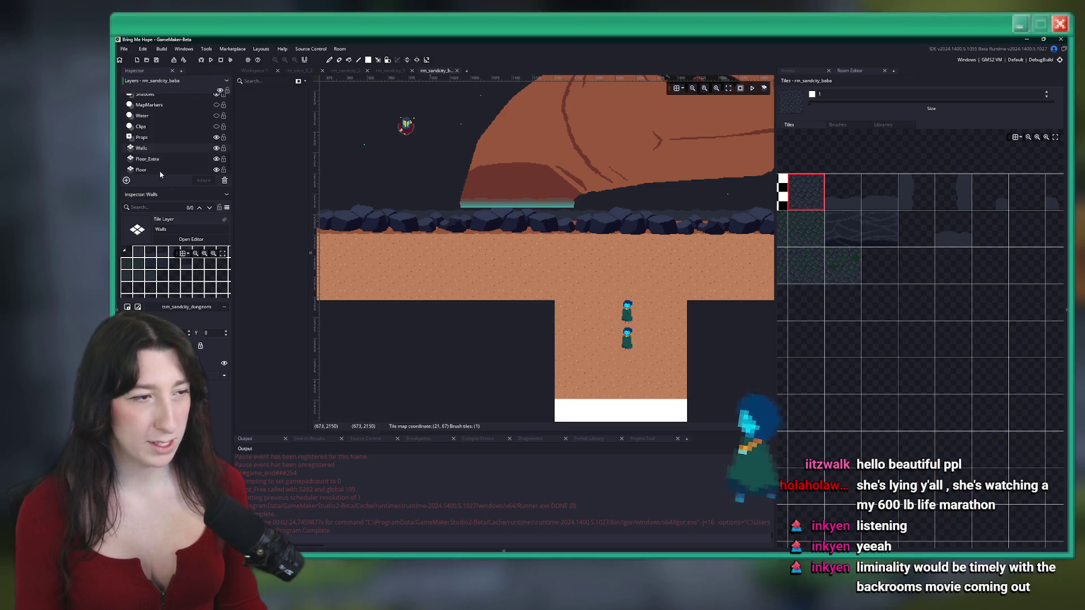
pyautogui.click(821, 72)
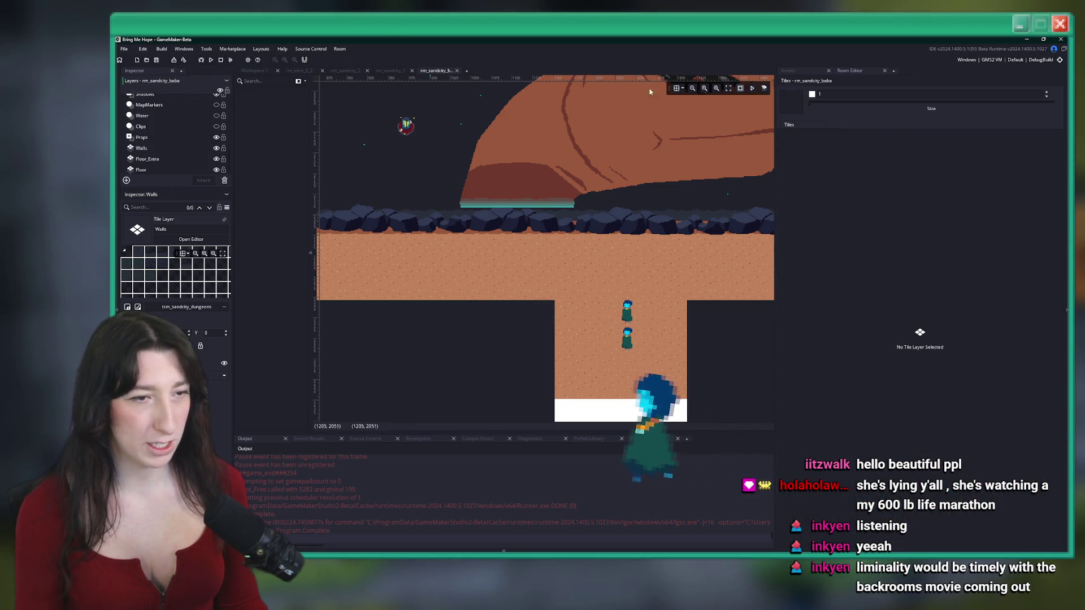
pyautogui.click(170, 159)
pyautogui.click(843, 71)
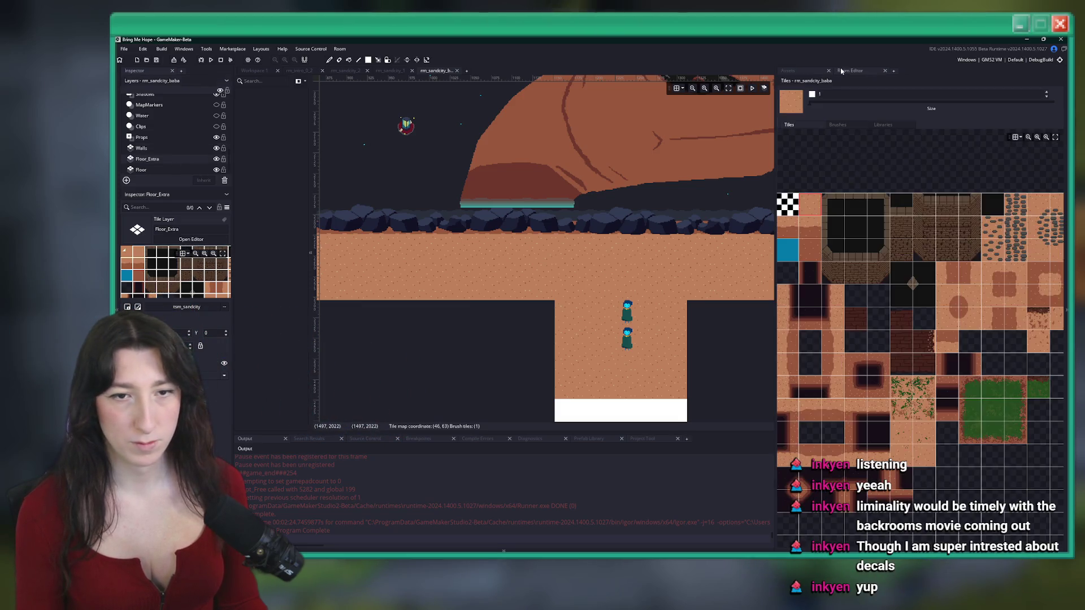
pyautogui.scroll(-3, 538, 278)
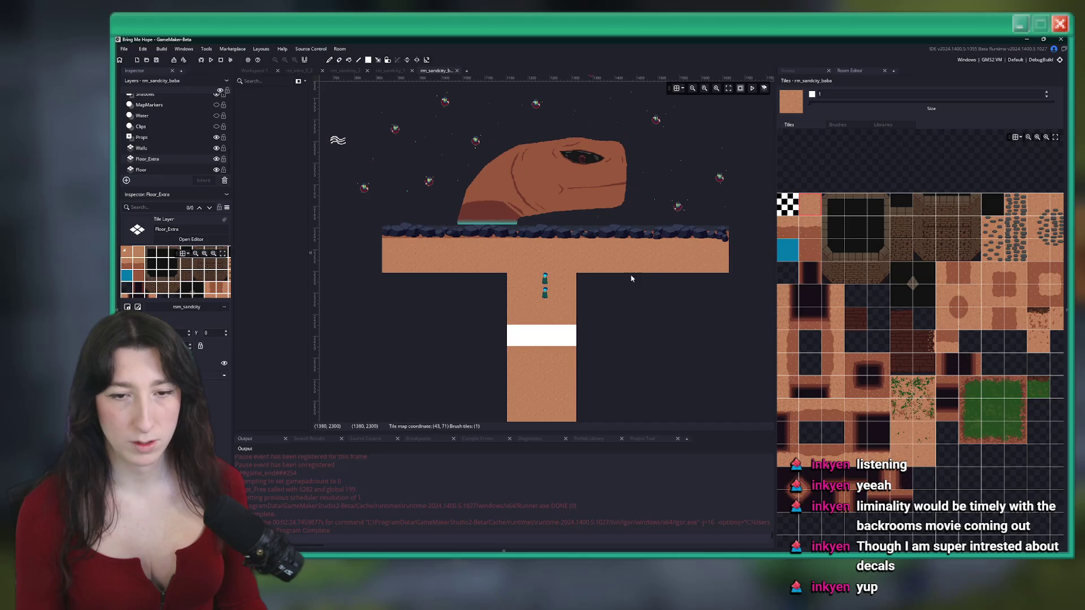
pyautogui.hscroll(1, 879, 255)
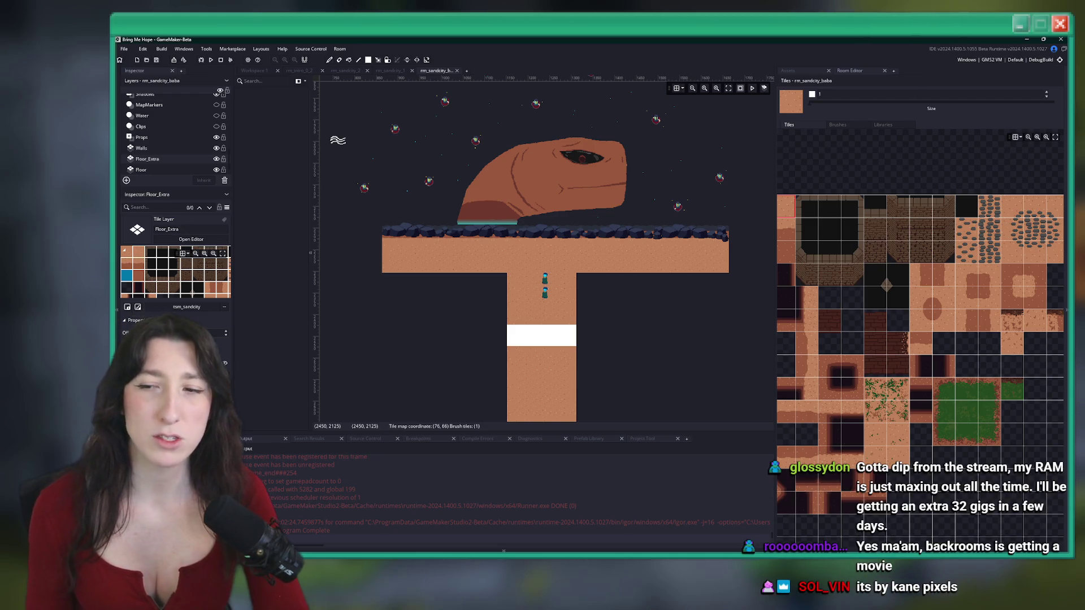
# Paint extra sand rows under the left and right platform arms to fill the dark notches
pyautogui.moveTo(489, 285); pyautogui.dragTo(425, 277)
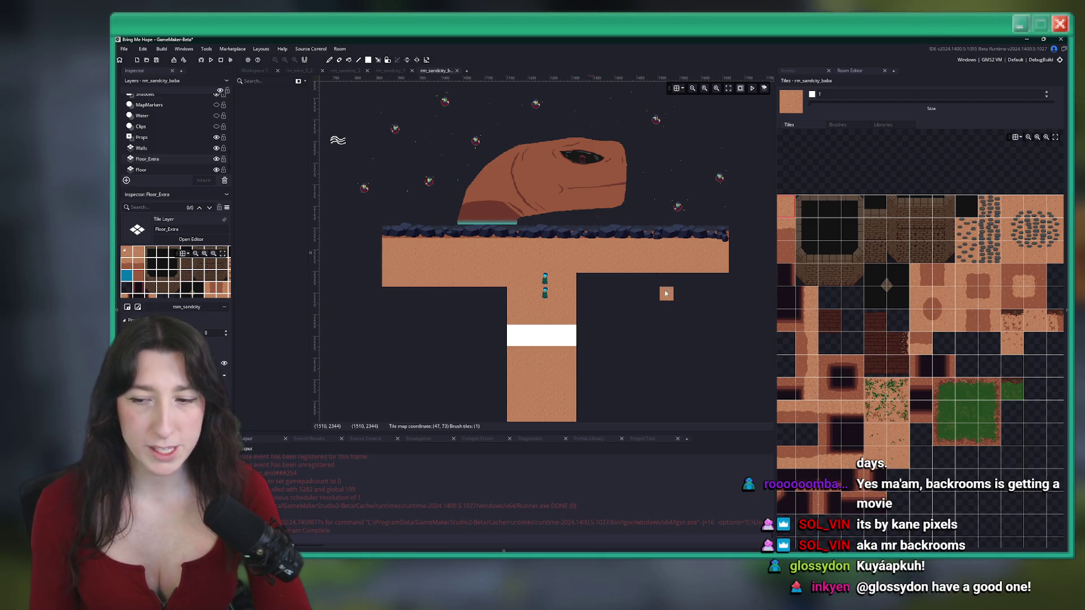
pyautogui.moveTo(585, 282); pyautogui.dragTo(727, 281)
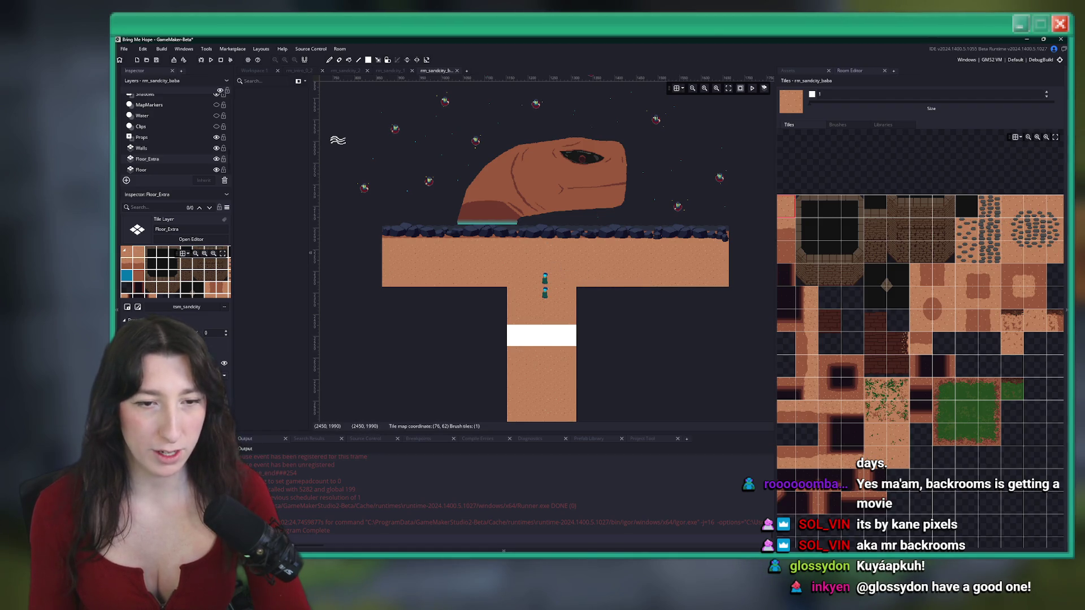
pyautogui.moveTo(498, 286); pyautogui.dragTo(391, 298)
pyautogui.moveTo(599, 296)
pyautogui.mouseDown()
pyautogui.moveTo(585, 294)
pyautogui.moveTo(711, 299)
pyautogui.mouseUp()
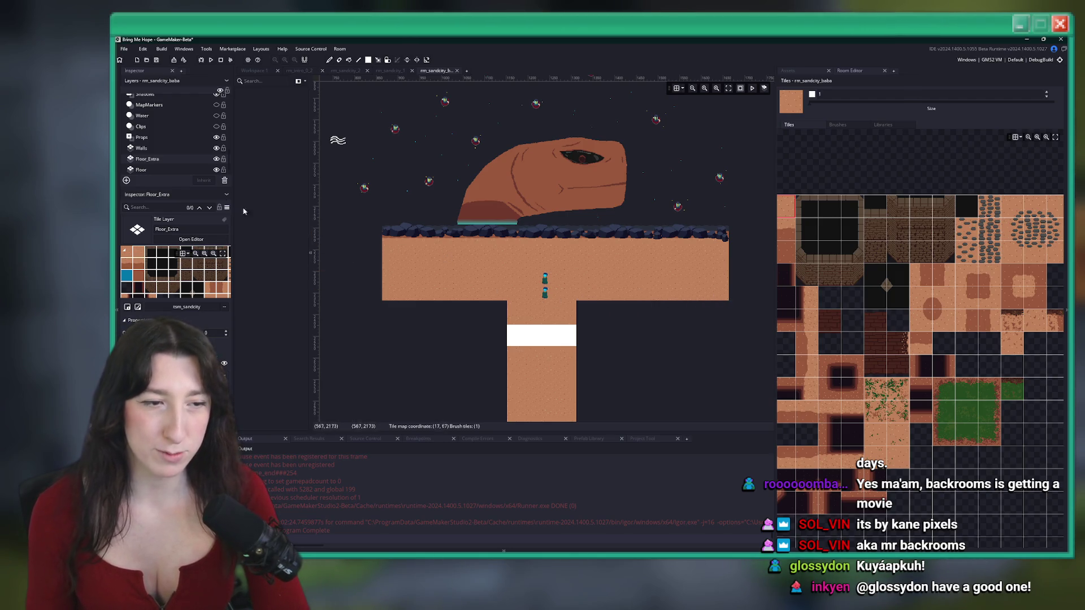
pyautogui.click(185, 149)
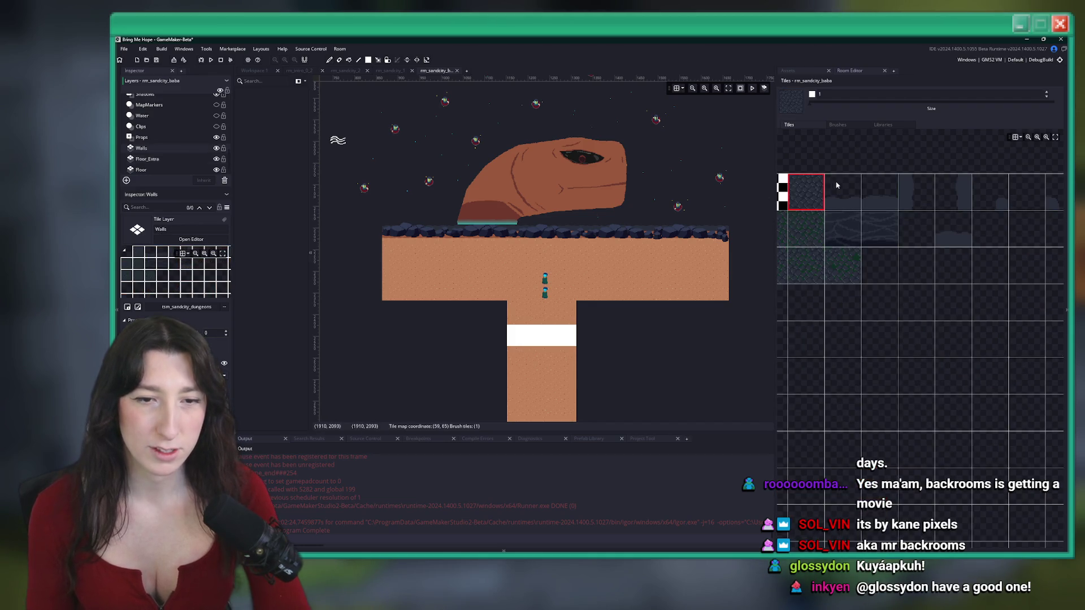
# On Wall_Foreground, paint dark wall-edge tiles along the underside of both T arms
pyautogui.click(853, 220)
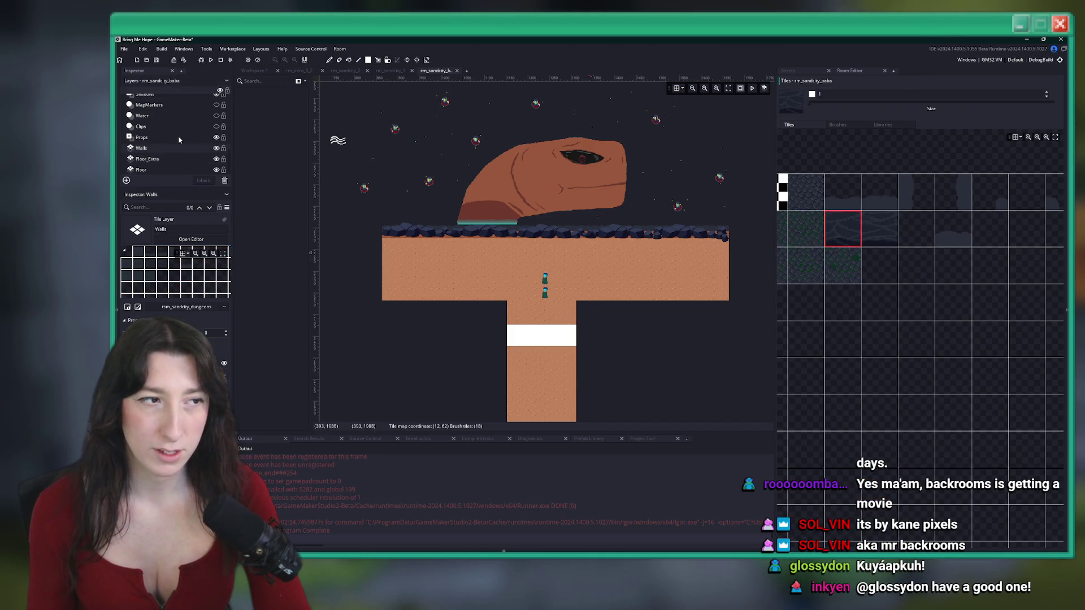
pyautogui.scroll(5, 178, 135)
pyautogui.click(164, 111)
pyautogui.moveTo(500, 293); pyautogui.dragTo(419, 293)
pyautogui.moveTo(586, 299); pyautogui.dragTo(728, 294)
pyautogui.click(841, 195)
pyautogui.scroll(2, 719, 294)
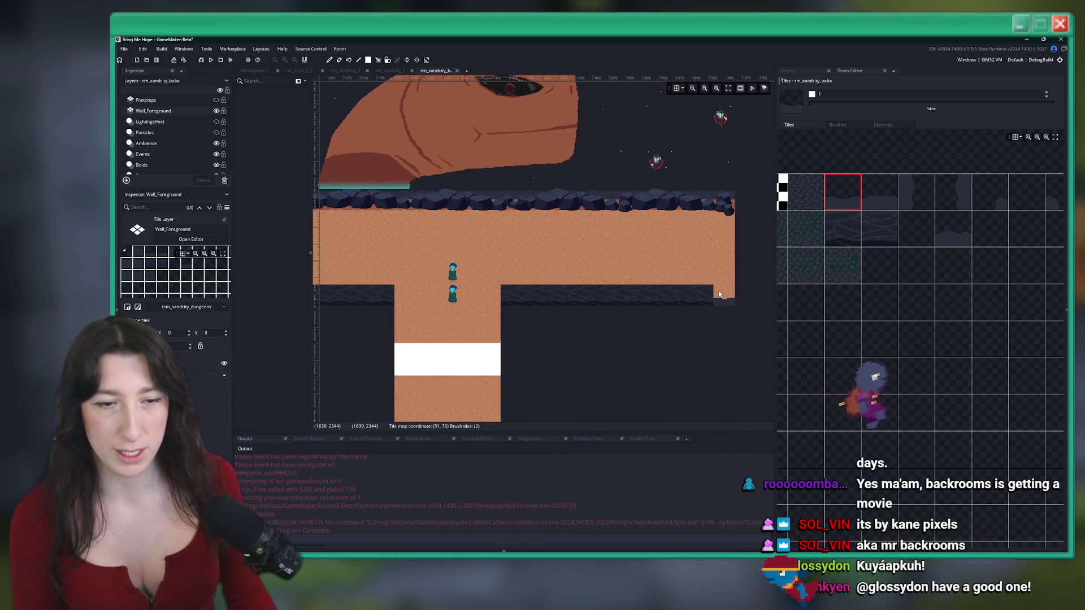
pyautogui.scroll(-3, 548, 292)
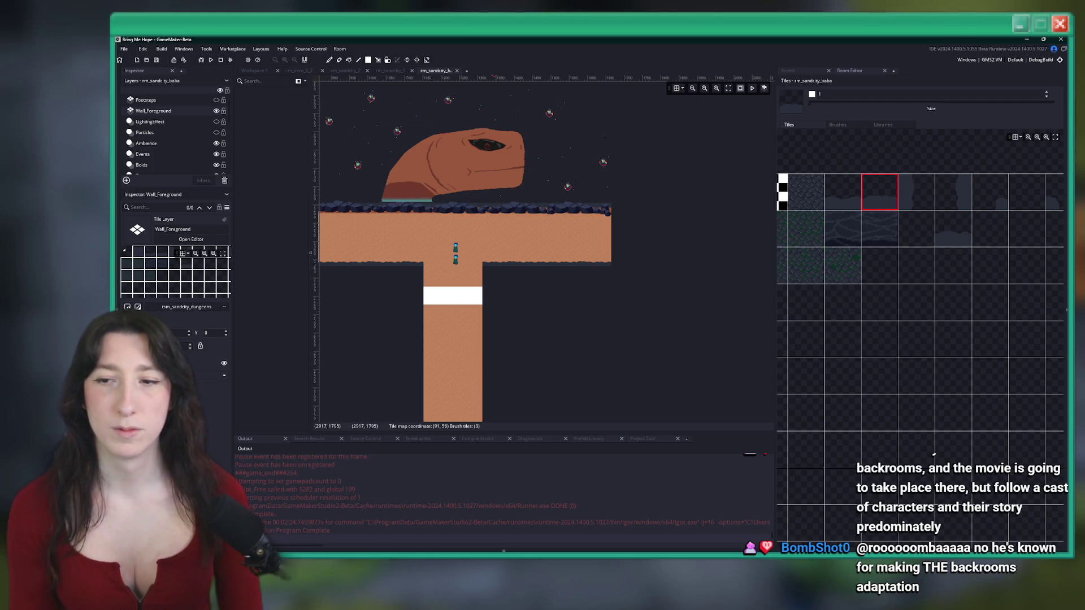
pyautogui.moveTo(498, 205); pyautogui.dragTo(549, 180)
# On the Walls layer, choose the second dungeon wall tile as the paint brush
pyautogui.scroll(-5, 154, 155)
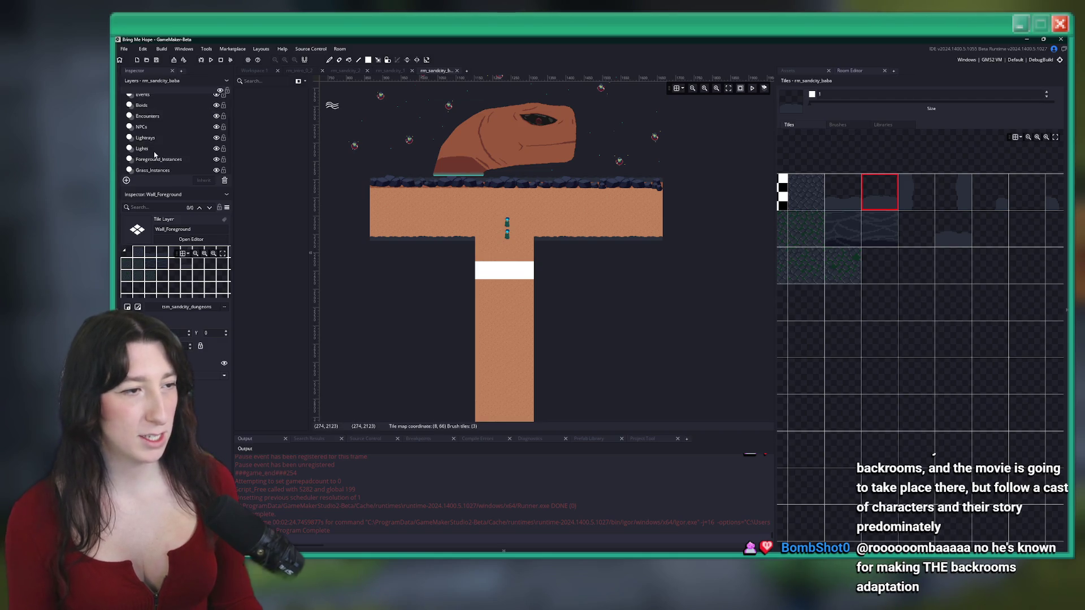
pyautogui.scroll(-2, 156, 156)
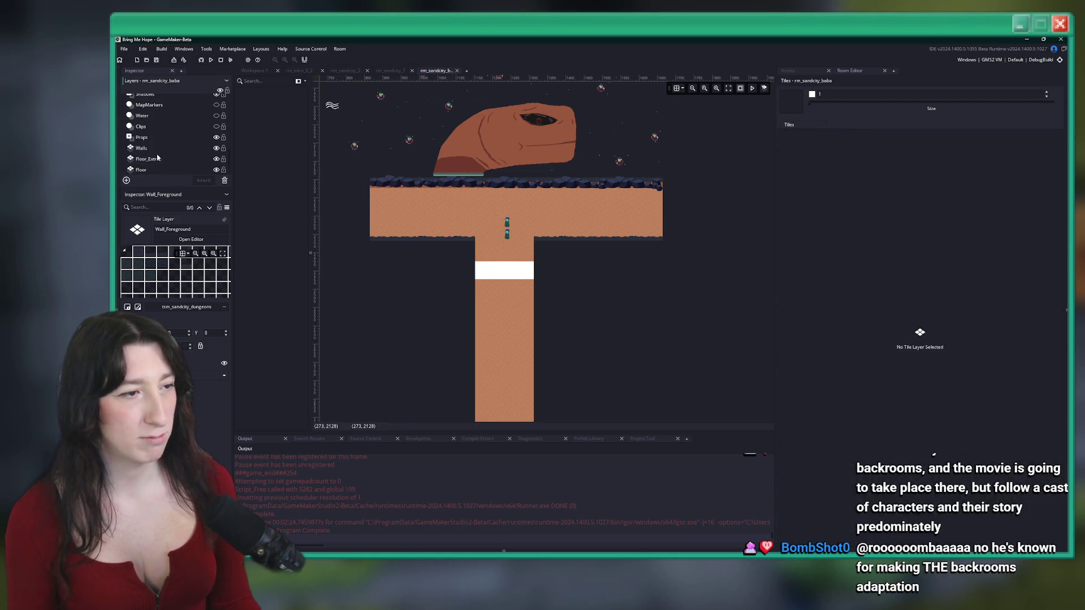
pyautogui.click(199, 152)
pyautogui.scroll(2, 452, 211)
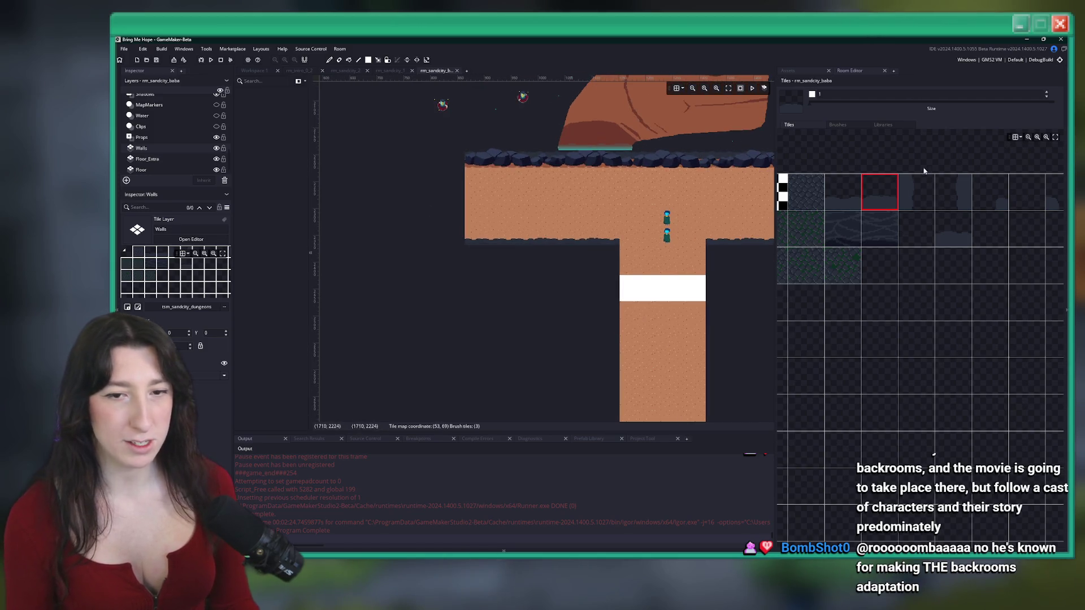
pyautogui.scroll(1, 925, 171)
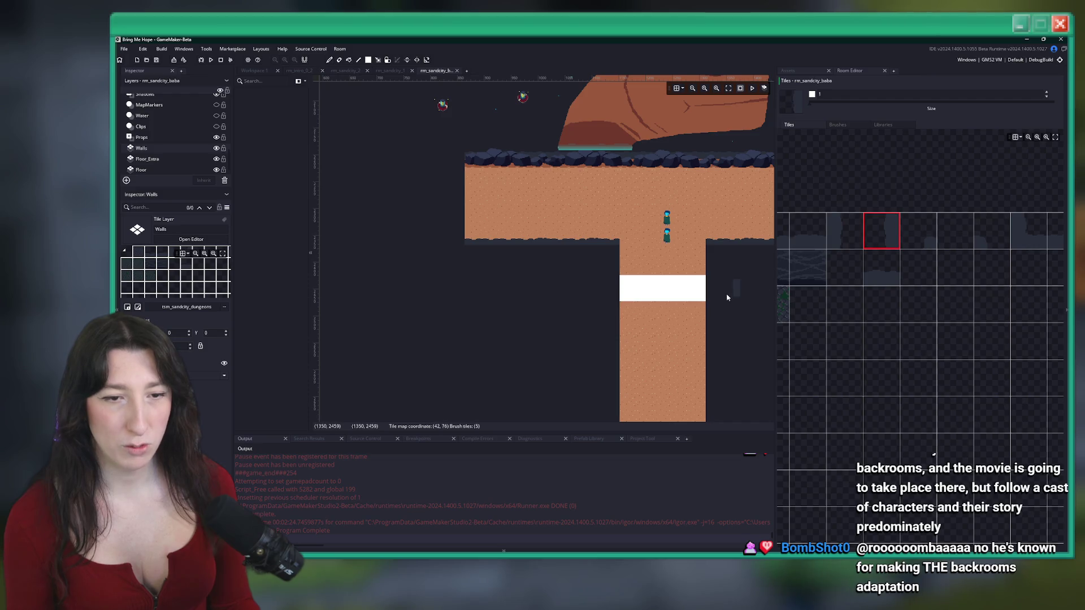
pyautogui.scroll(1, 552, 254)
pyautogui.scroll(-2, 567, 196)
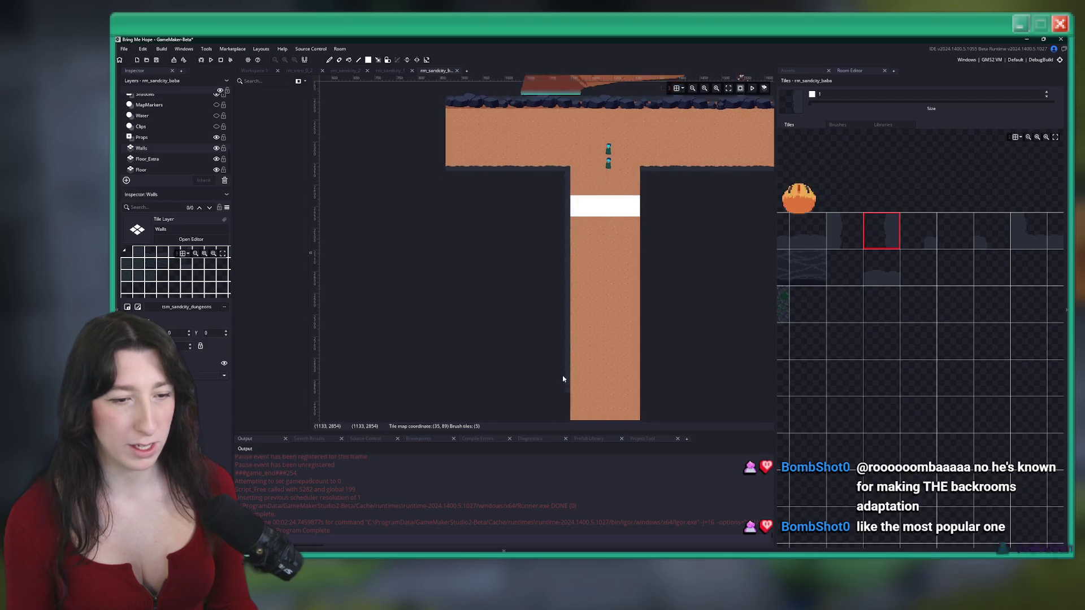
pyautogui.scroll(-1, 568, 370)
pyautogui.scroll(-2, 569, 317)
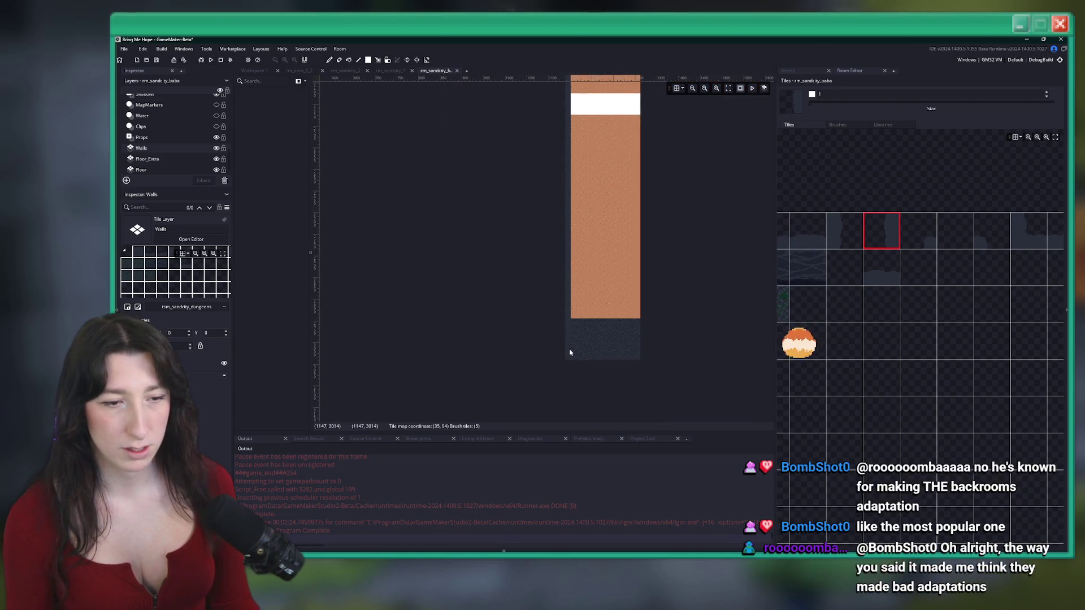
pyautogui.click(847, 227)
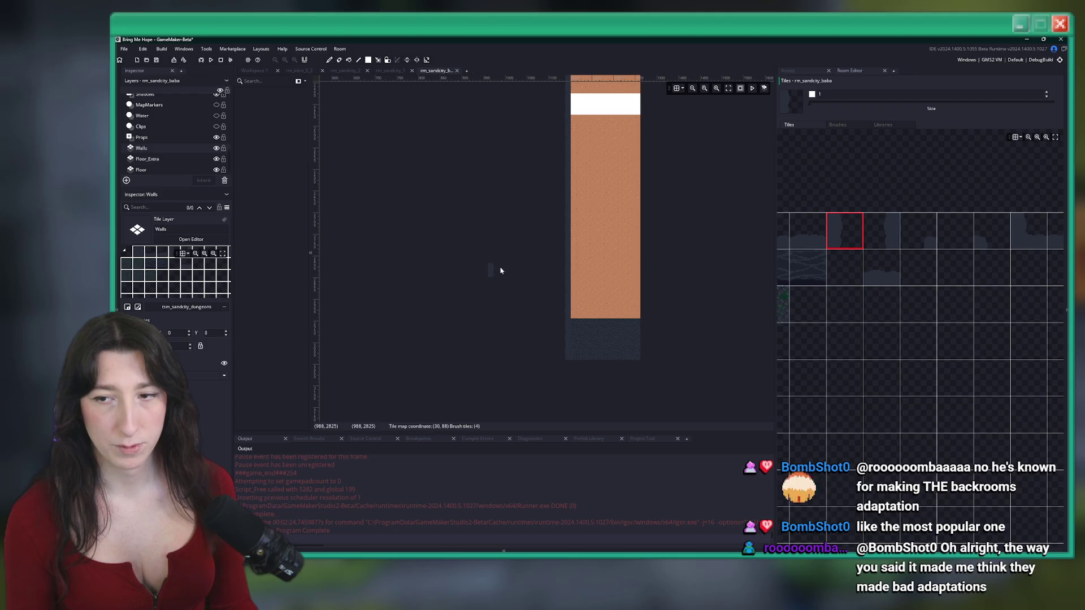
pyautogui.scroll(-2, 501, 270)
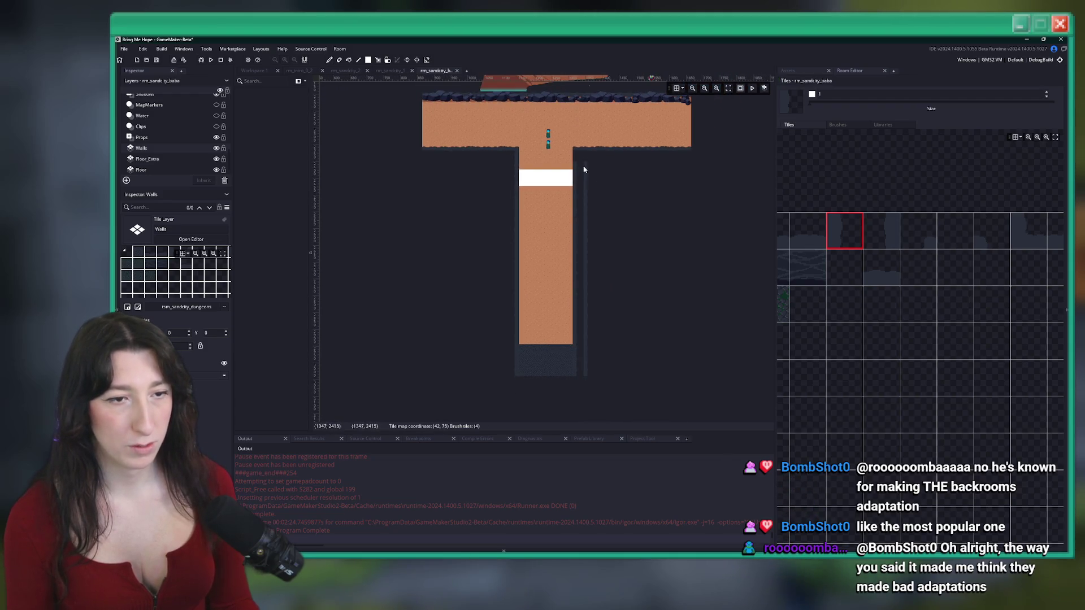
pyautogui.scroll(2, 582, 167)
pyautogui.scroll(-2, 552, 226)
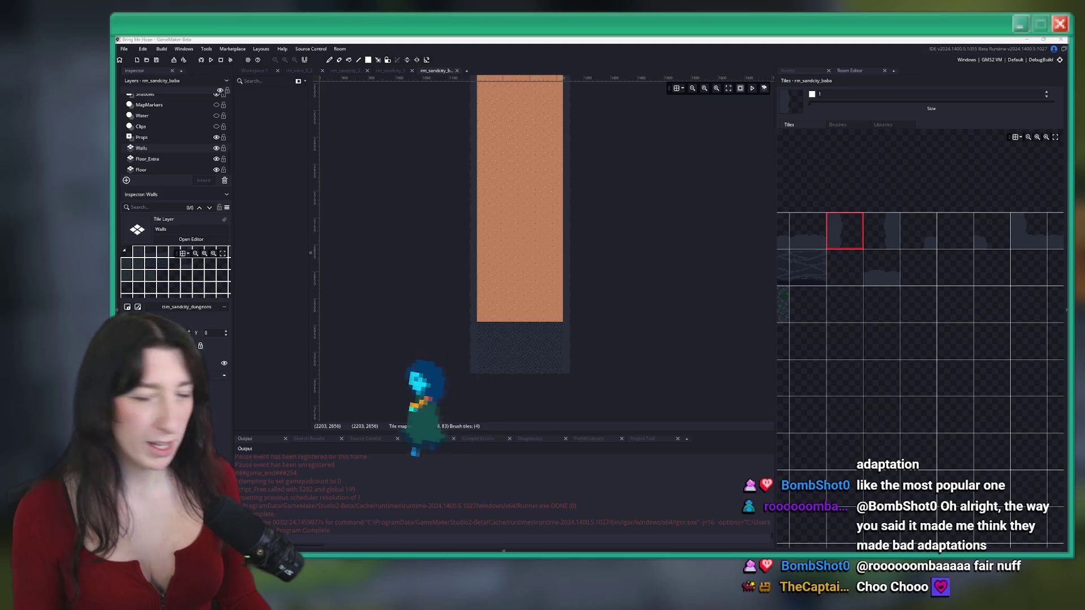
# Select the Floor_Extra layer and pan the view to centre the T-shaped sand floor
pyautogui.scroll(-2, 511, 261)
pyautogui.click(146, 160)
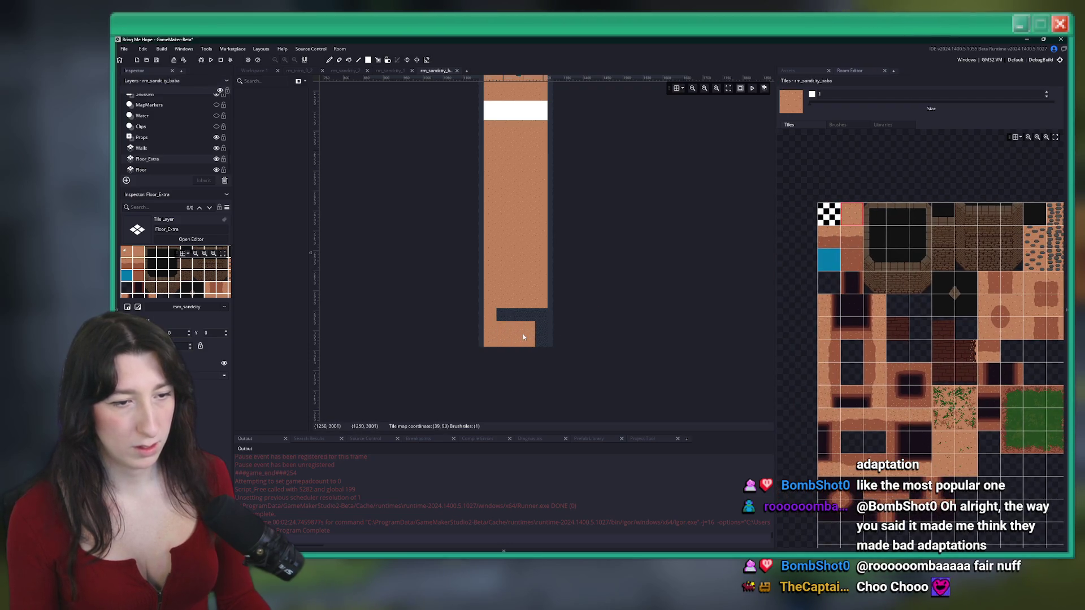
pyautogui.scroll(-2, 537, 305)
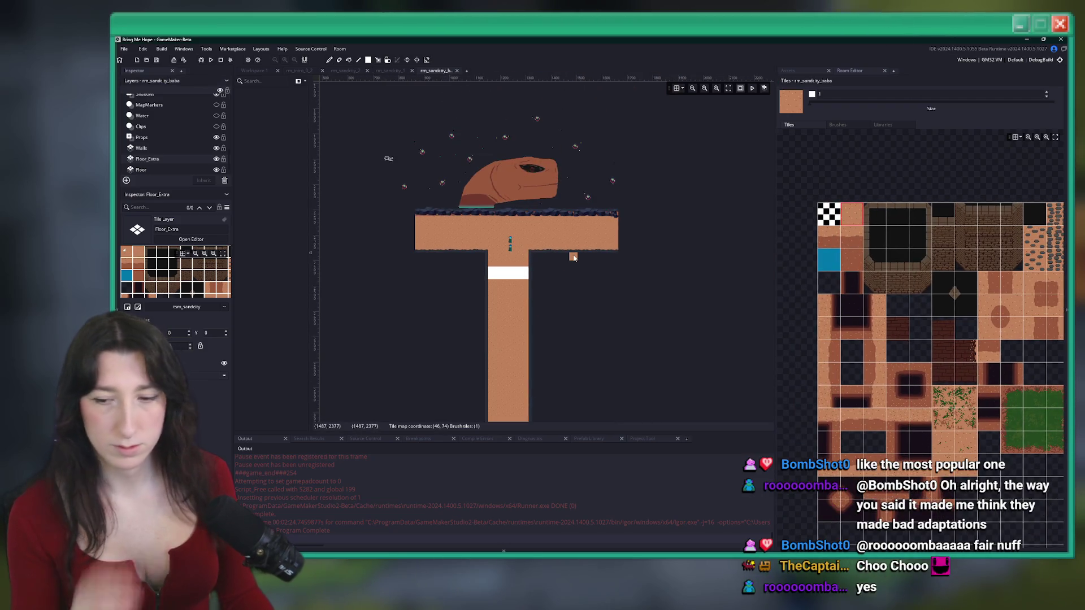
pyautogui.scroll(3, 522, 236)
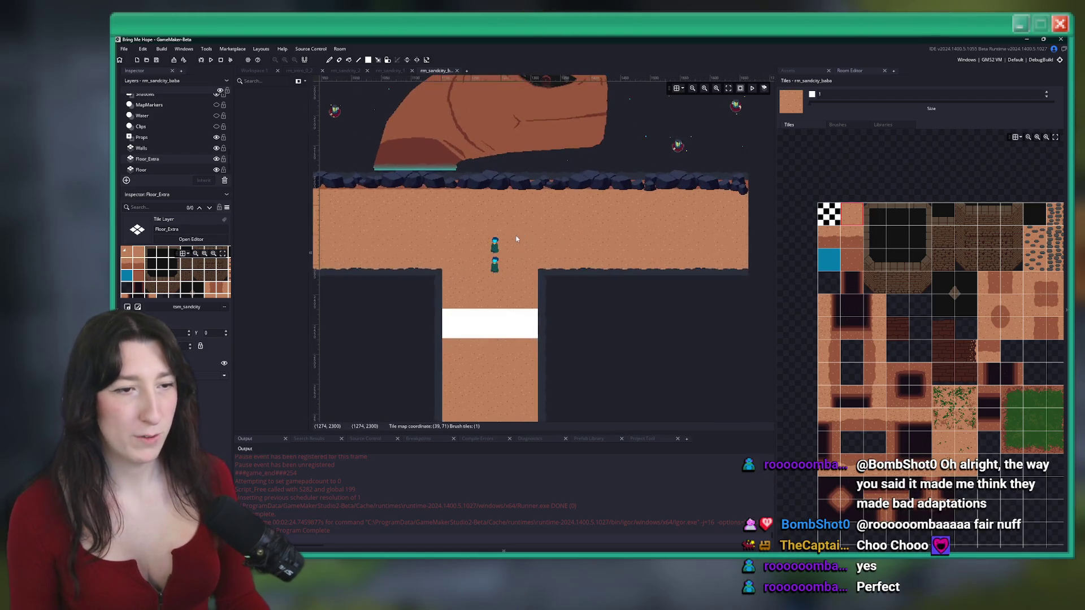
pyautogui.moveTo(523, 253); pyautogui.dragTo(533, 275)
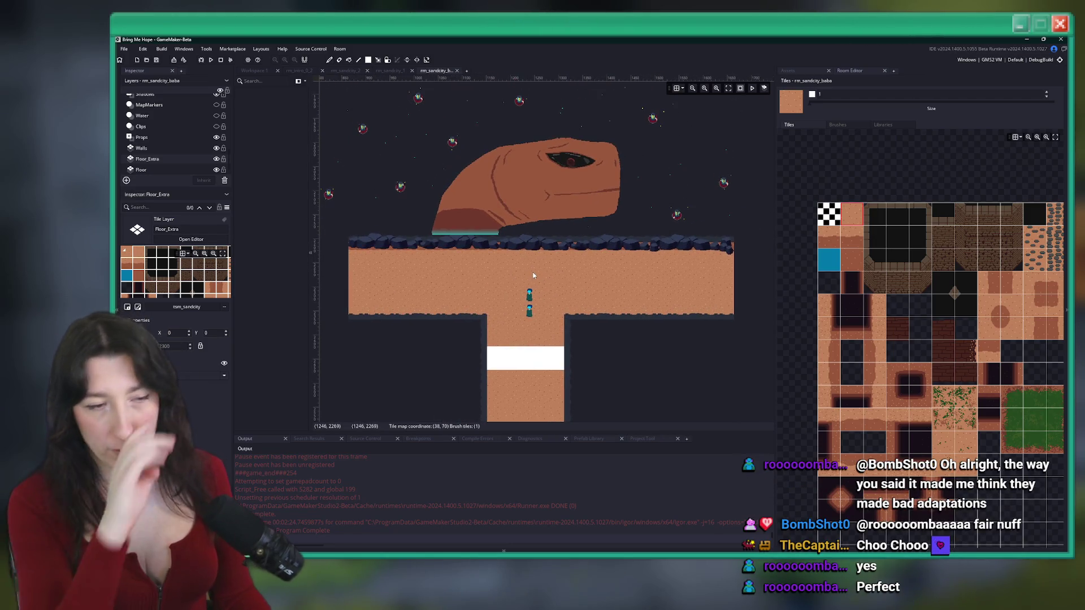
pyautogui.scroll(2, 623, 277)
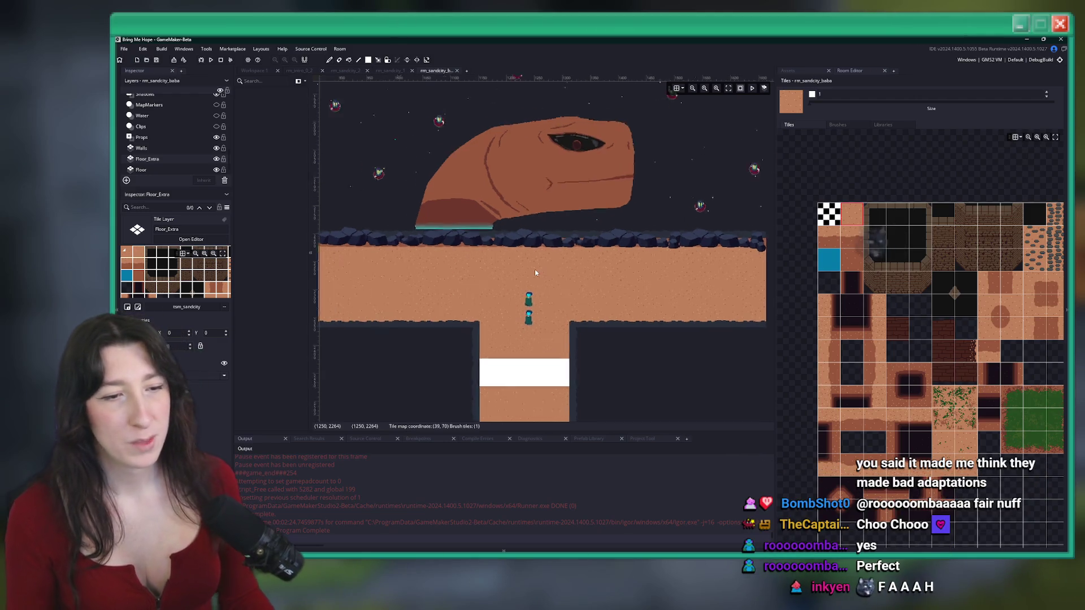
pyautogui.scroll(-3, 622, 276)
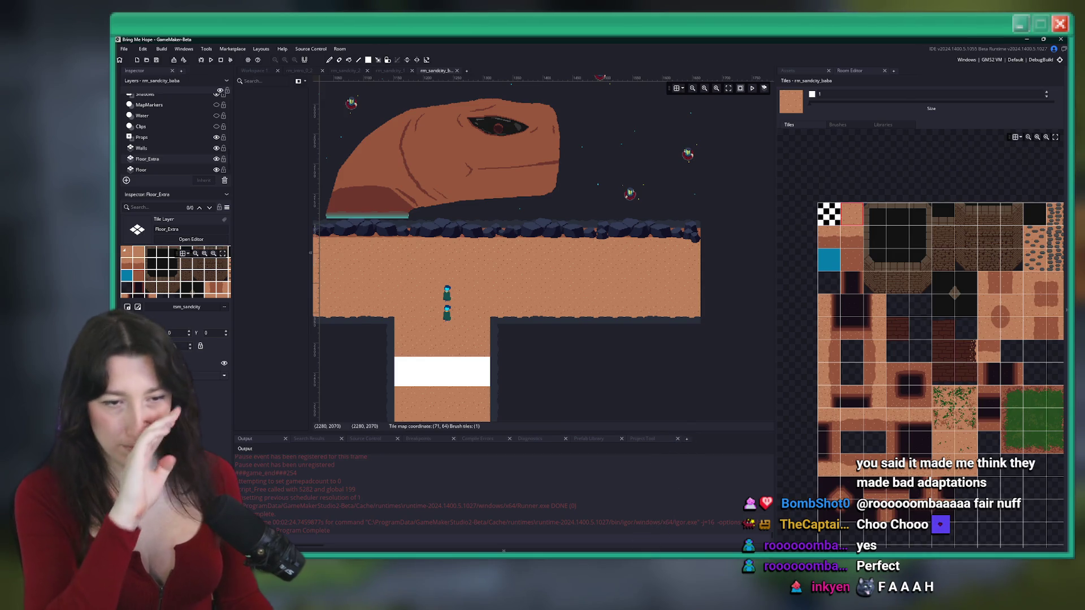
pyautogui.moveTo(570, 267)
pyautogui.mouseDown()
pyautogui.moveTo(675, 285)
pyautogui.moveTo(673, 248)
pyautogui.mouseUp()
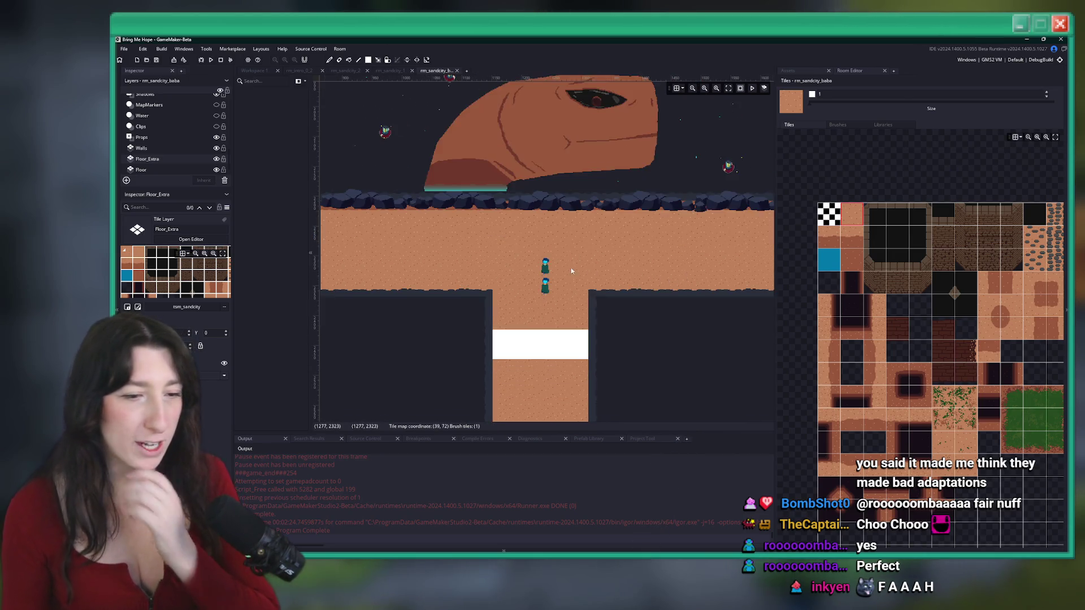
pyautogui.scroll(-2, 628, 317)
pyautogui.scroll(3, 628, 317)
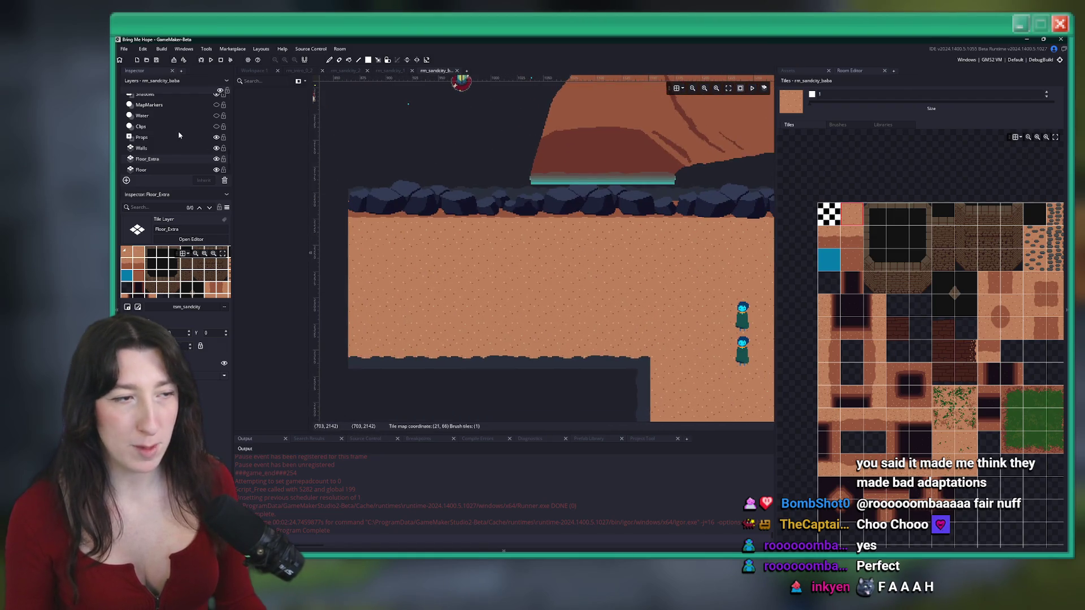
# On the Walls layer, pick the neighbouring wall tile as the brush
pyautogui.click(168, 149)
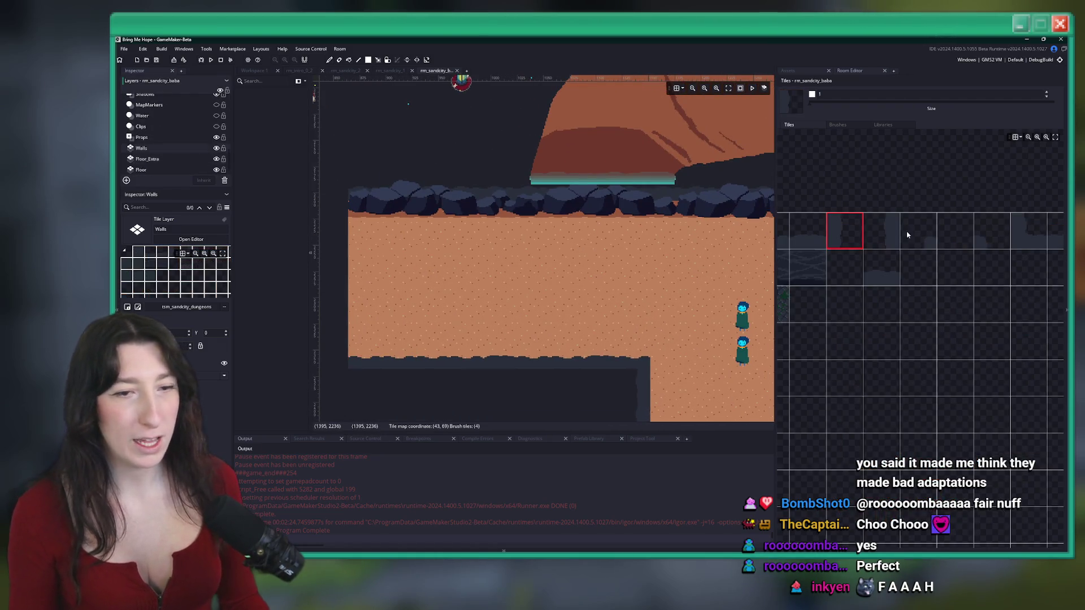
pyautogui.click(883, 233)
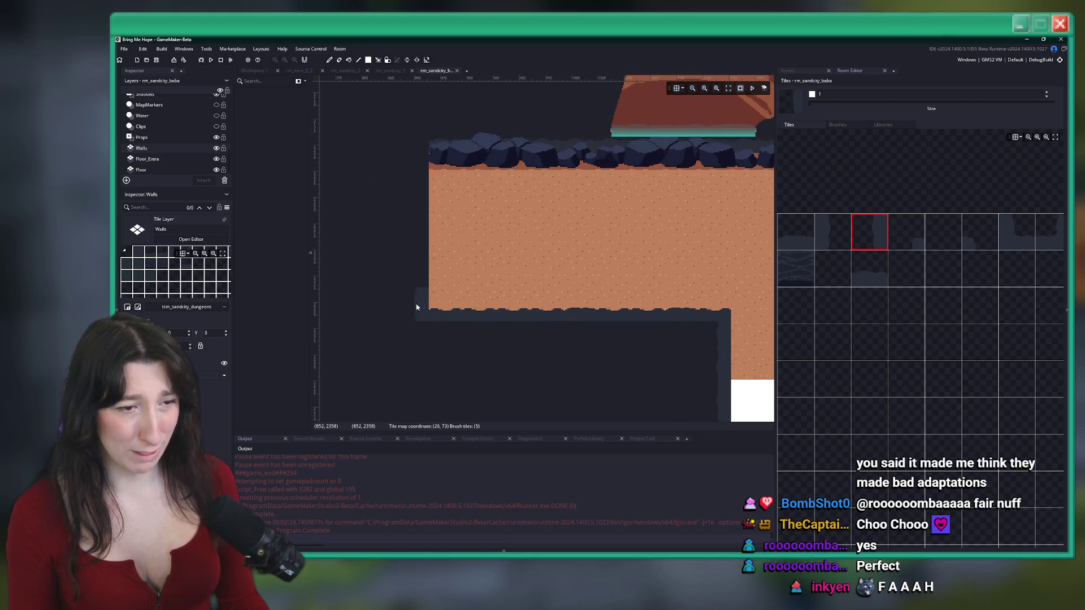
pyautogui.scroll(3, 183, 134)
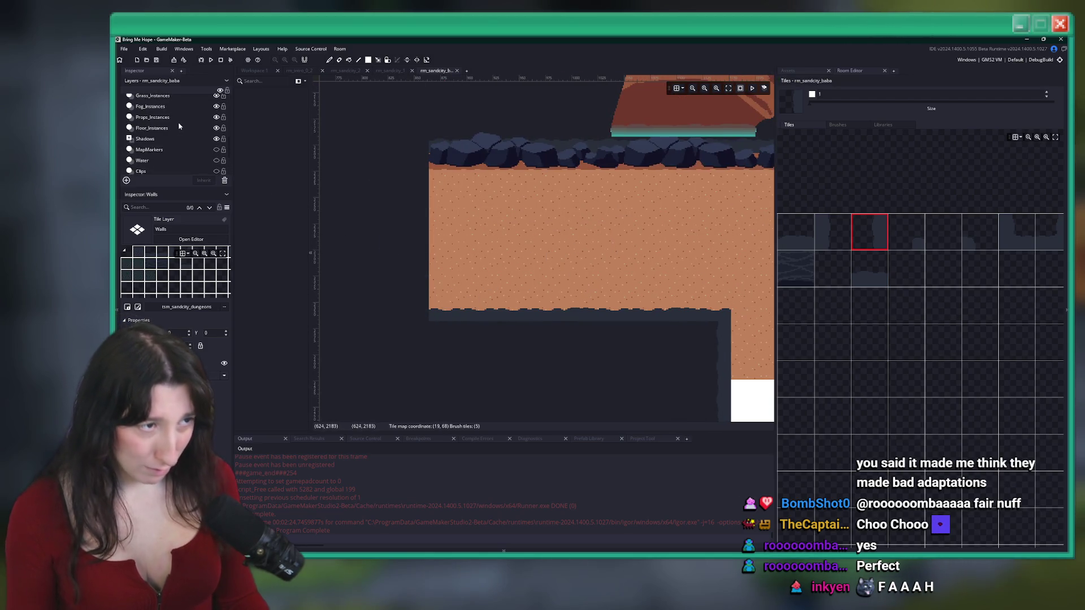
# On Props_Instances, filter the Asset Browser for seacave rocks and choose obj_prop_seacave_rockobstacle0
pyautogui.click(153, 117)
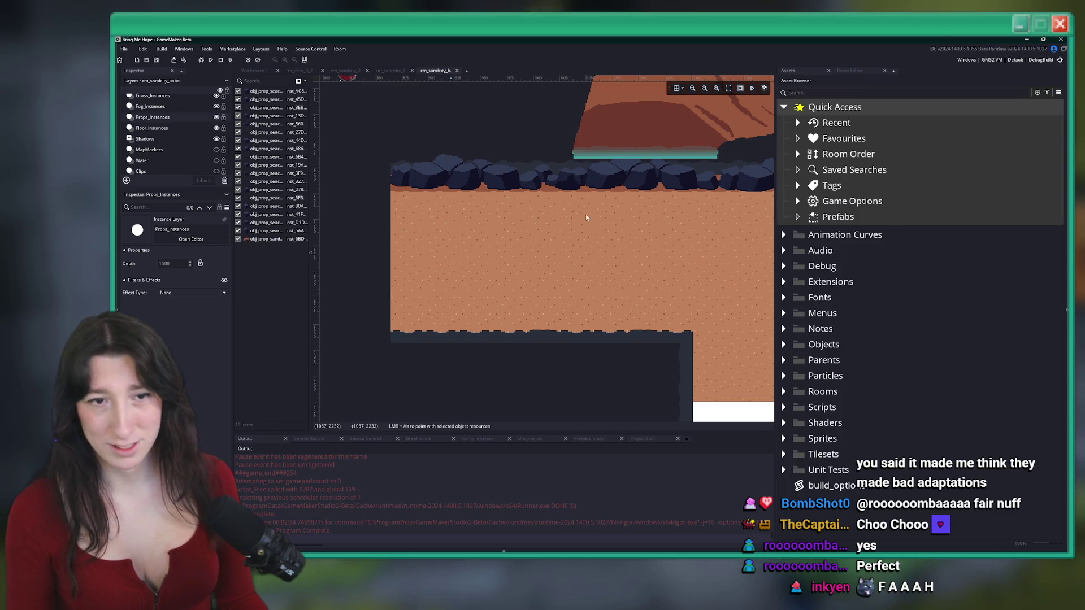
pyautogui.scroll(2, 728, 171)
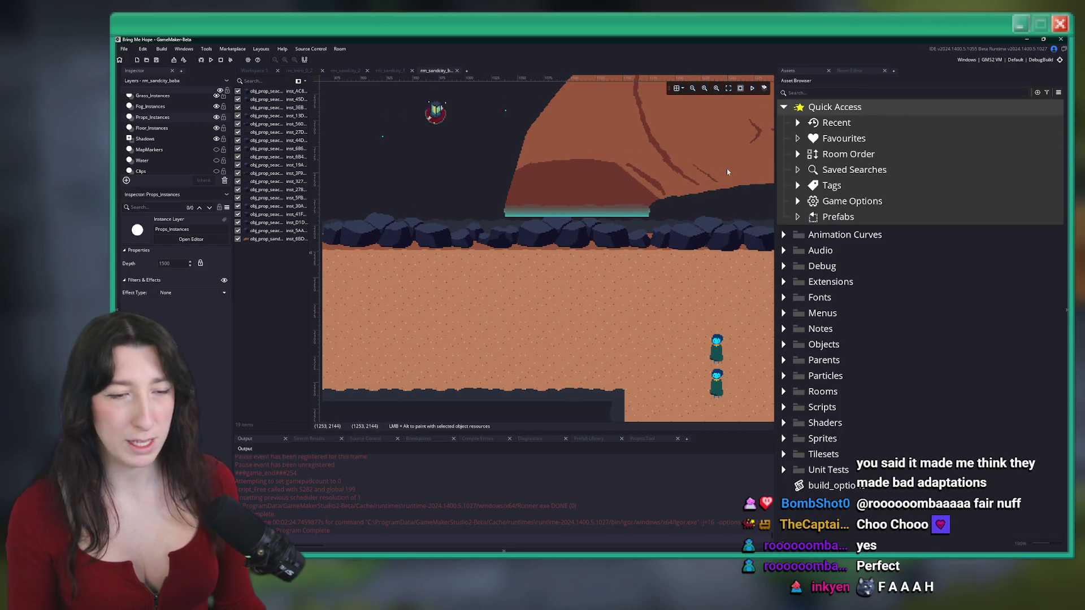
pyautogui.click(369, 223)
pyautogui.doubleClick(865, 123)
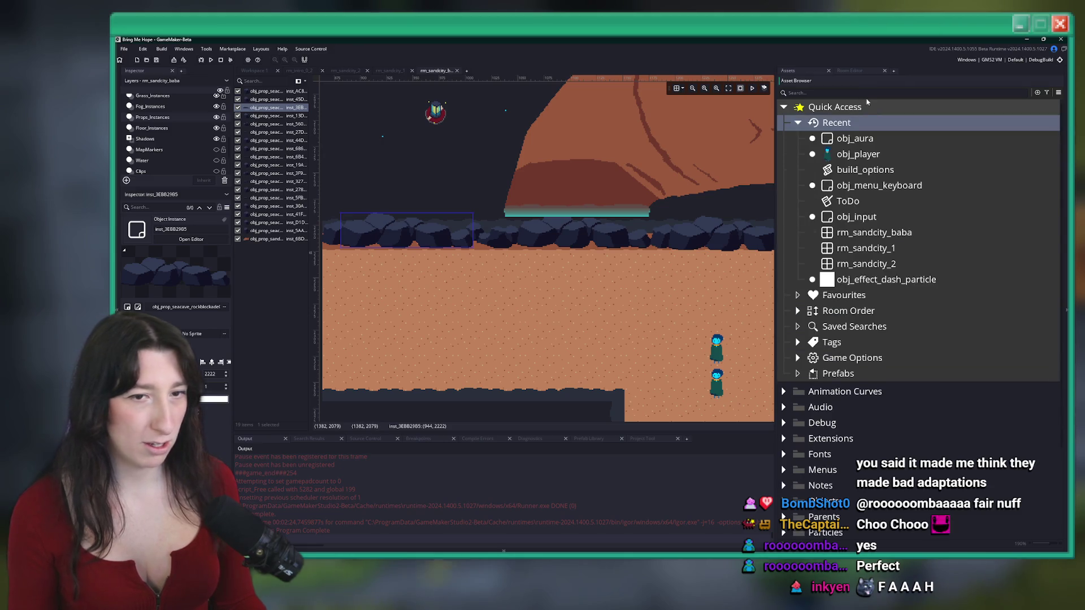
pyautogui.write('seacave')
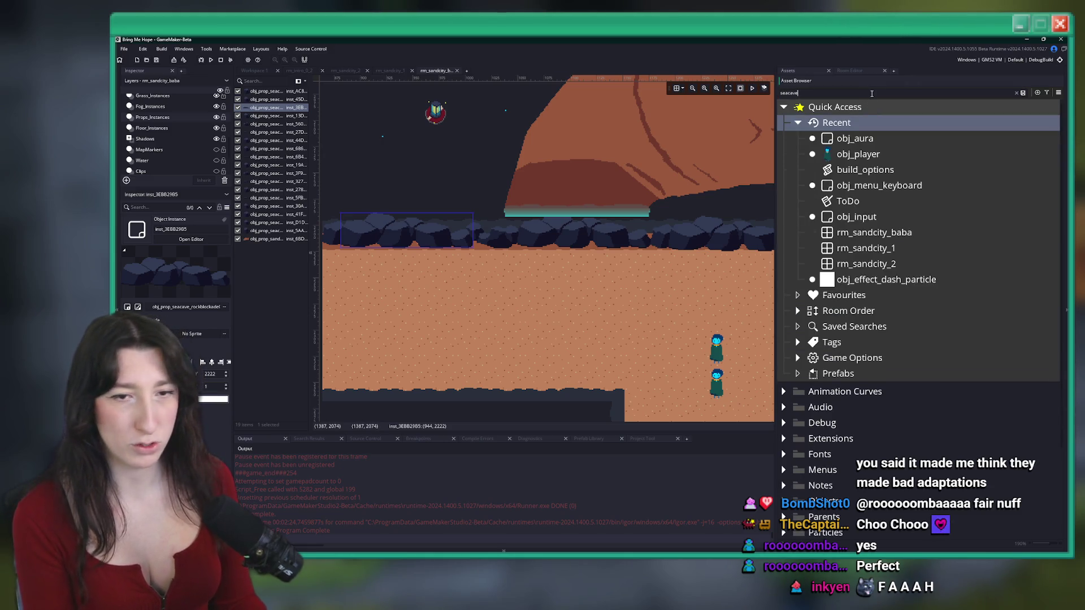
pyautogui.write('_roc')
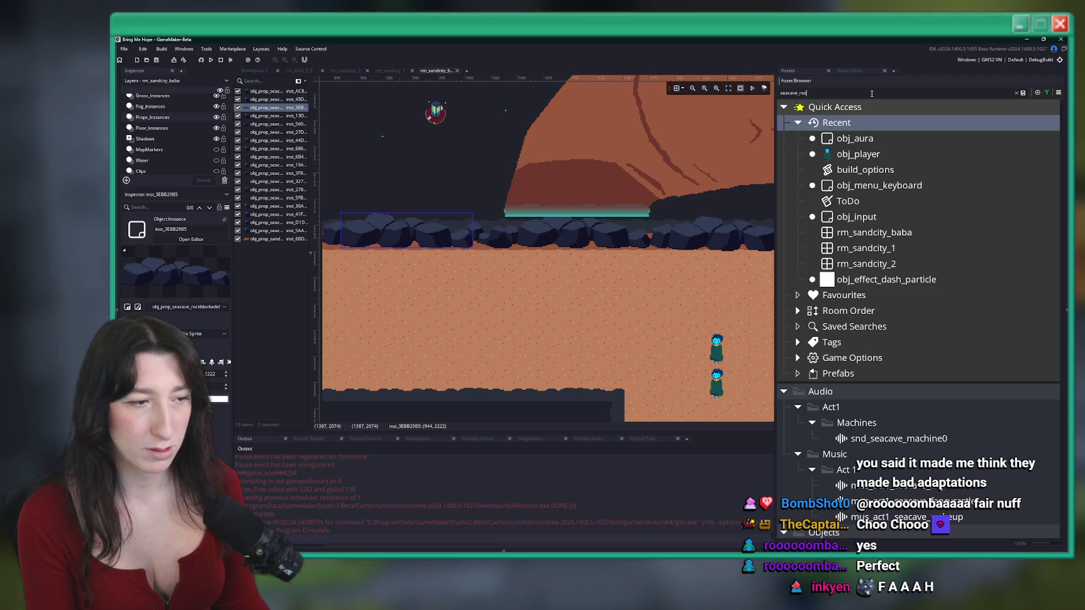
pyautogui.write('k')
pyautogui.scroll(-3, 916, 282)
pyautogui.click(933, 395)
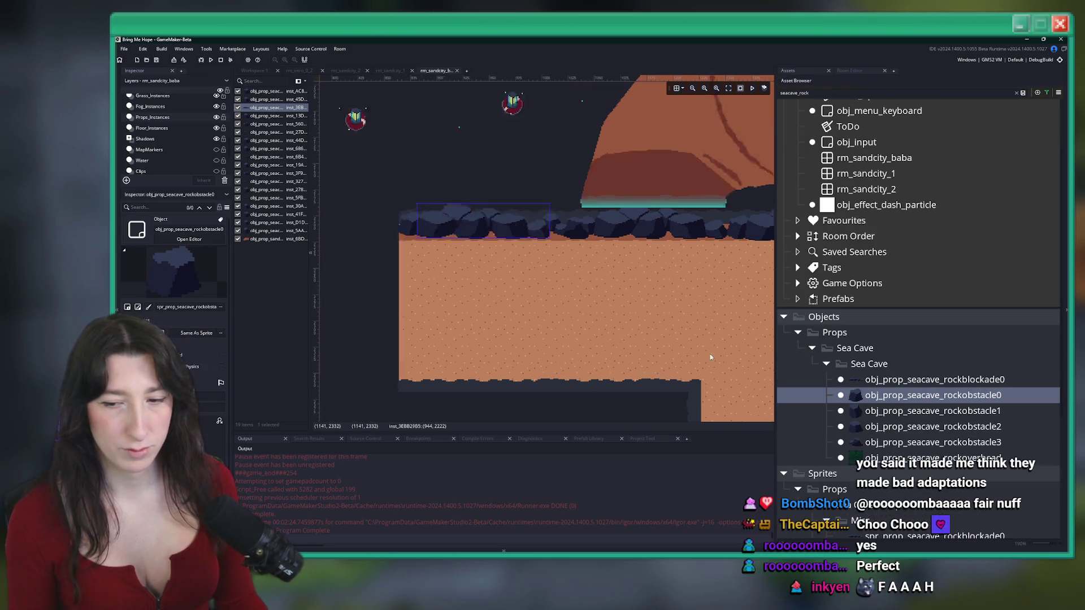
# Place rockobstacle0, rockobstacle2 and rockobstacle3 rocks along the sand's top-left edge
pyautogui.scroll(3, 494, 287)
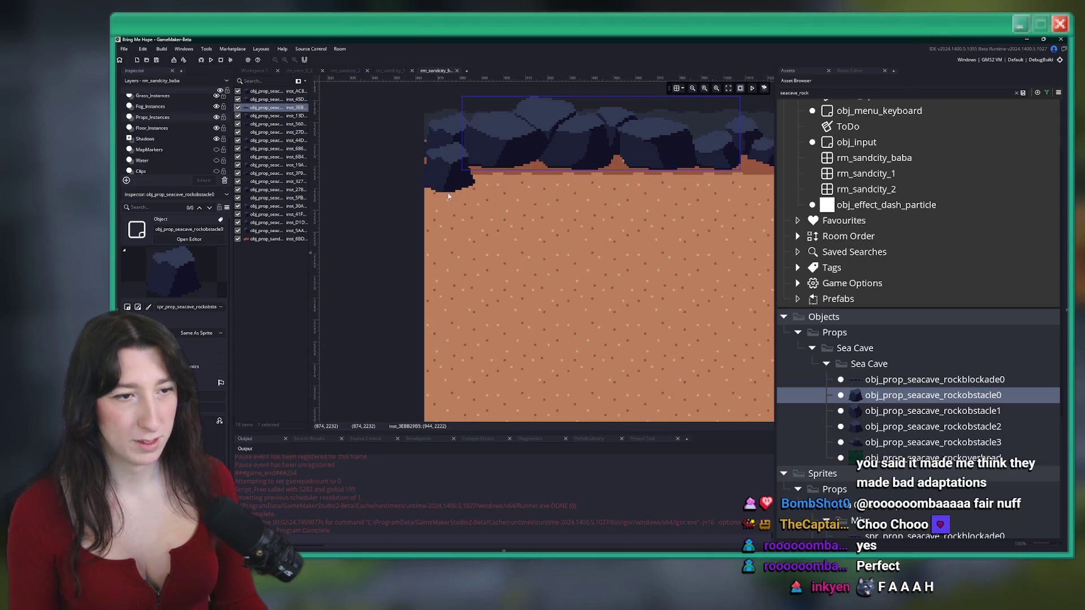
pyautogui.moveTo(548, 265)
pyautogui.mouseDown()
pyautogui.moveTo(477, 226)
pyautogui.moveTo(440, 222)
pyautogui.mouseUp()
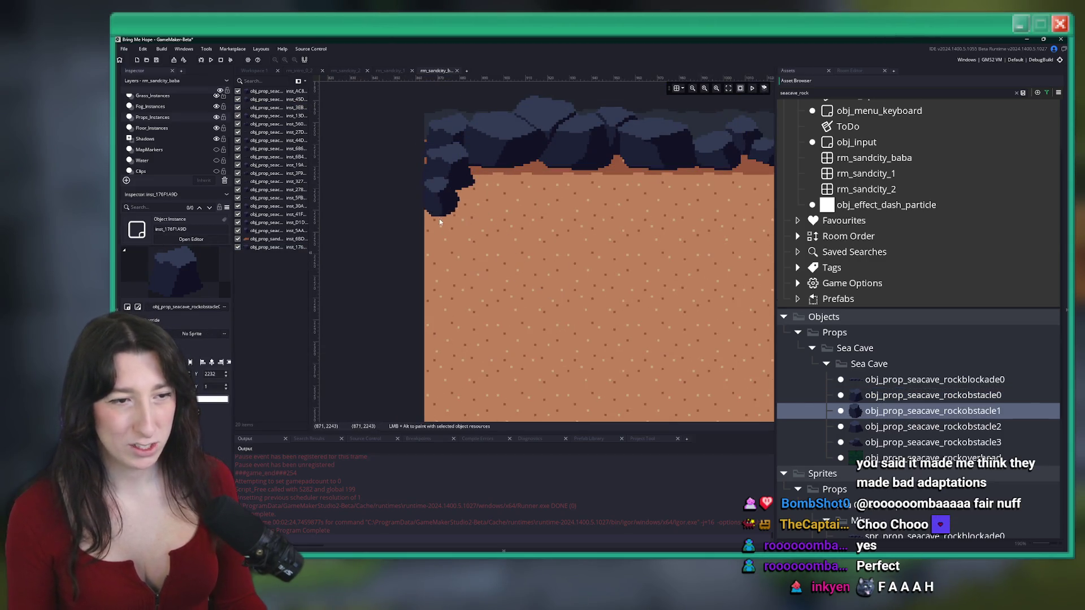
pyautogui.click(466, 195)
pyautogui.click(860, 427)
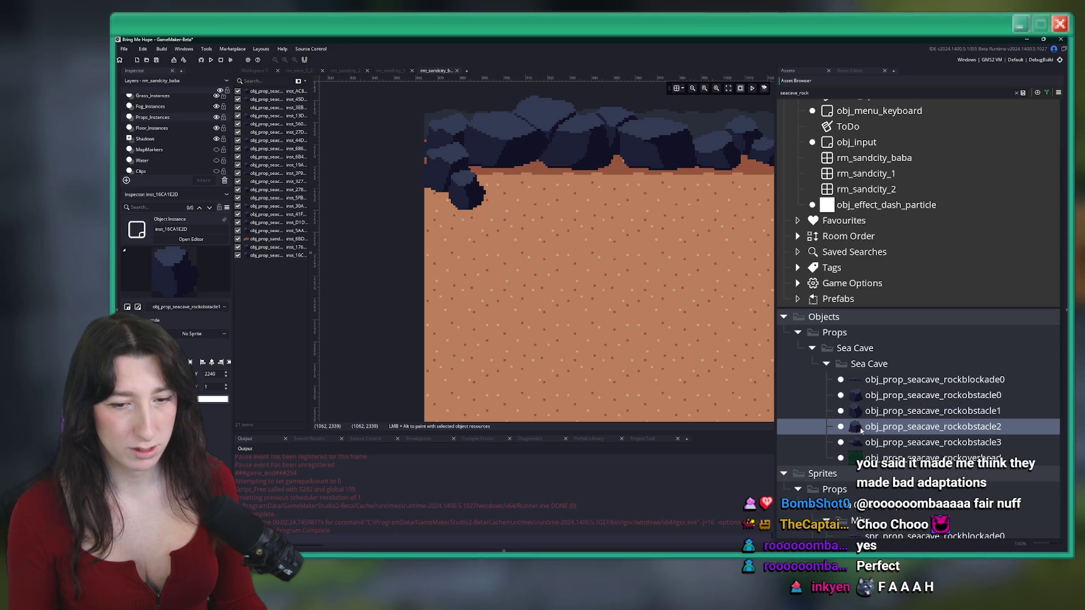
pyautogui.click(449, 213)
pyautogui.scroll(-3, 497, 291)
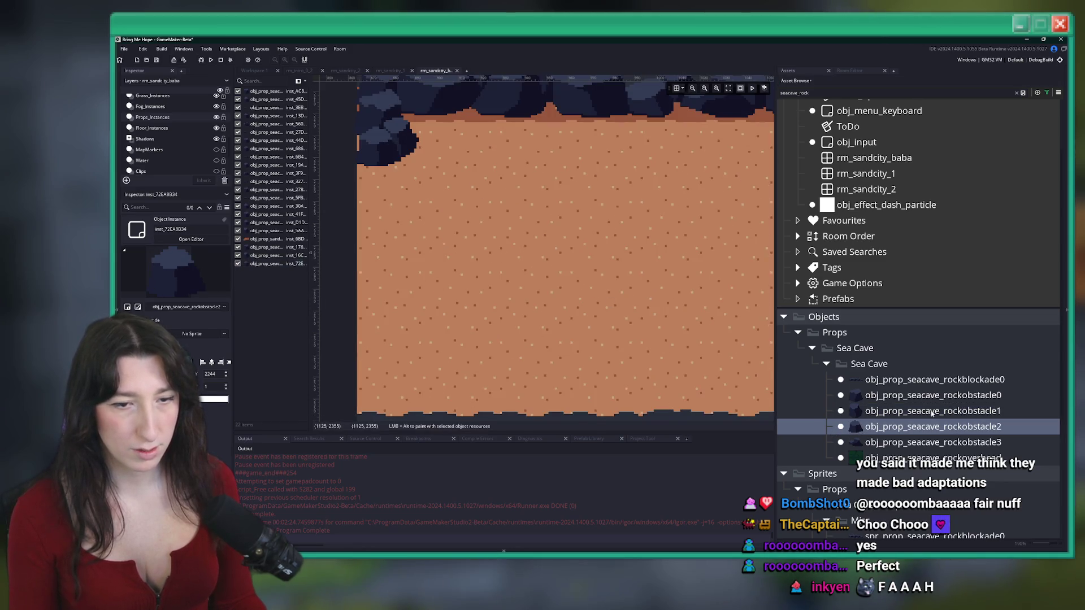
pyautogui.click(932, 442)
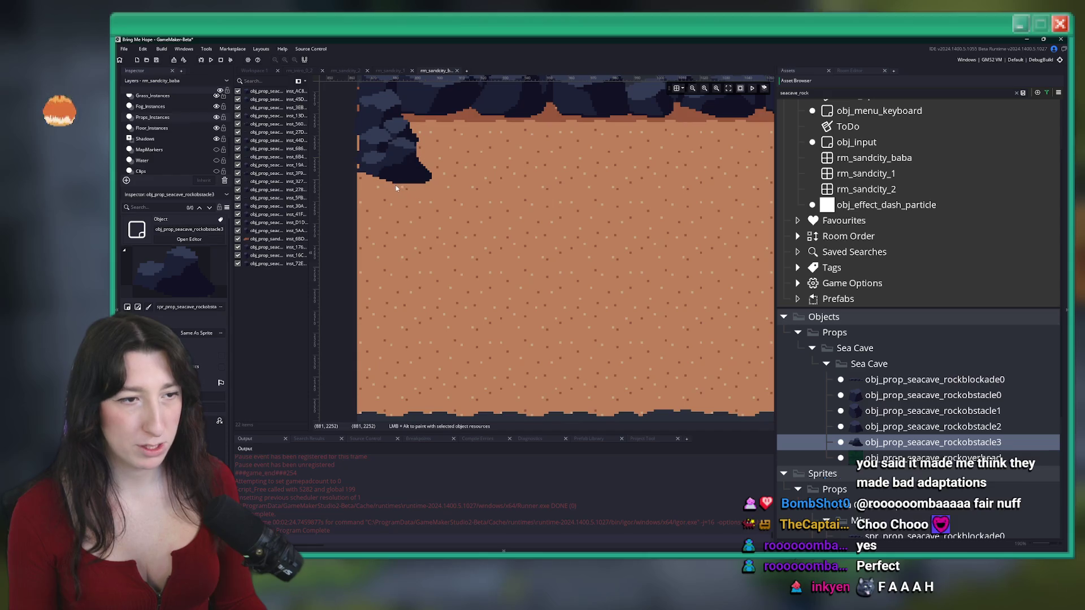
pyautogui.click(933, 395)
pyautogui.click(426, 240)
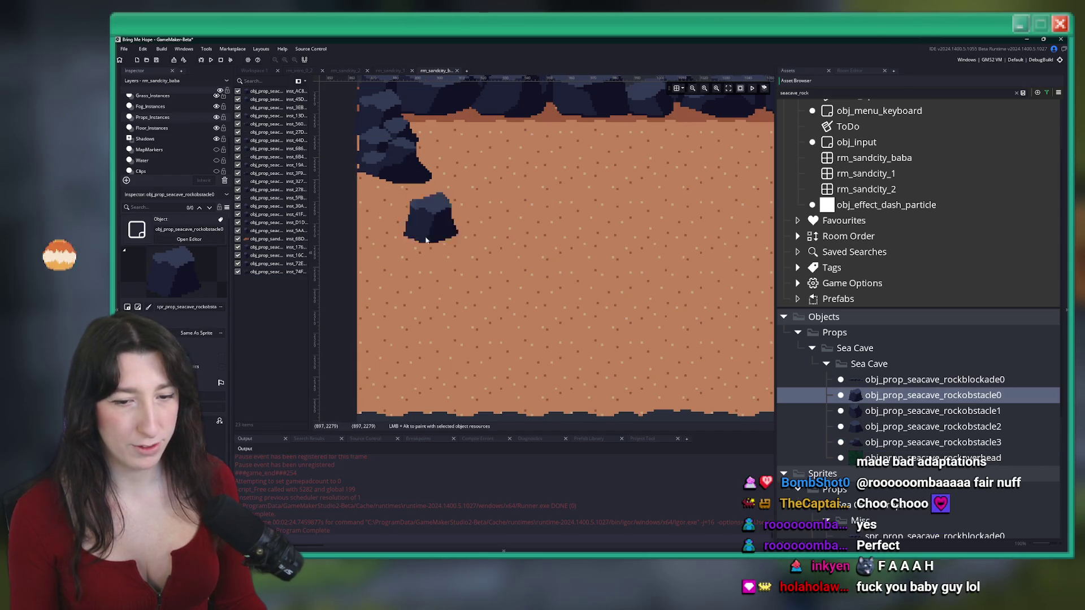
pyautogui.click(382, 207)
# Add more rock variants extending the cluster down to its lower right end
pyautogui.scroll(1, 445, 259)
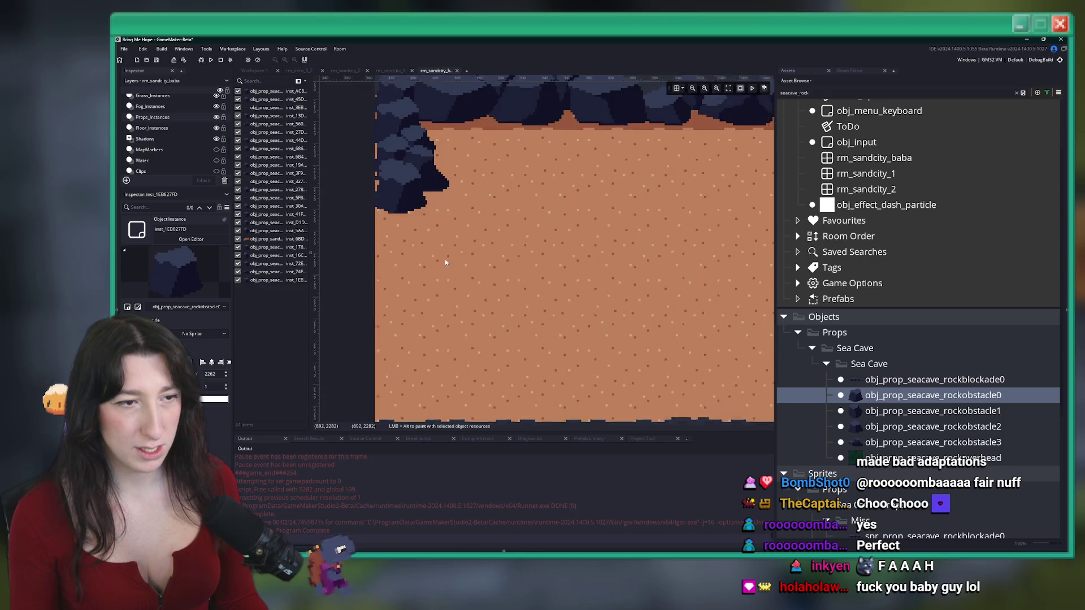
pyautogui.click(460, 232)
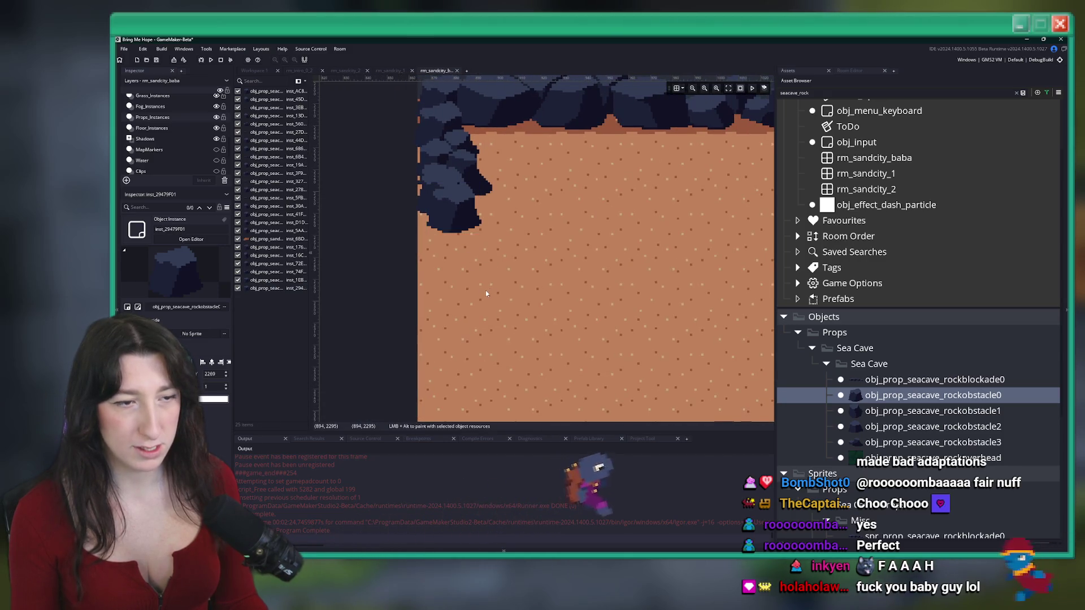
pyautogui.press('Down')
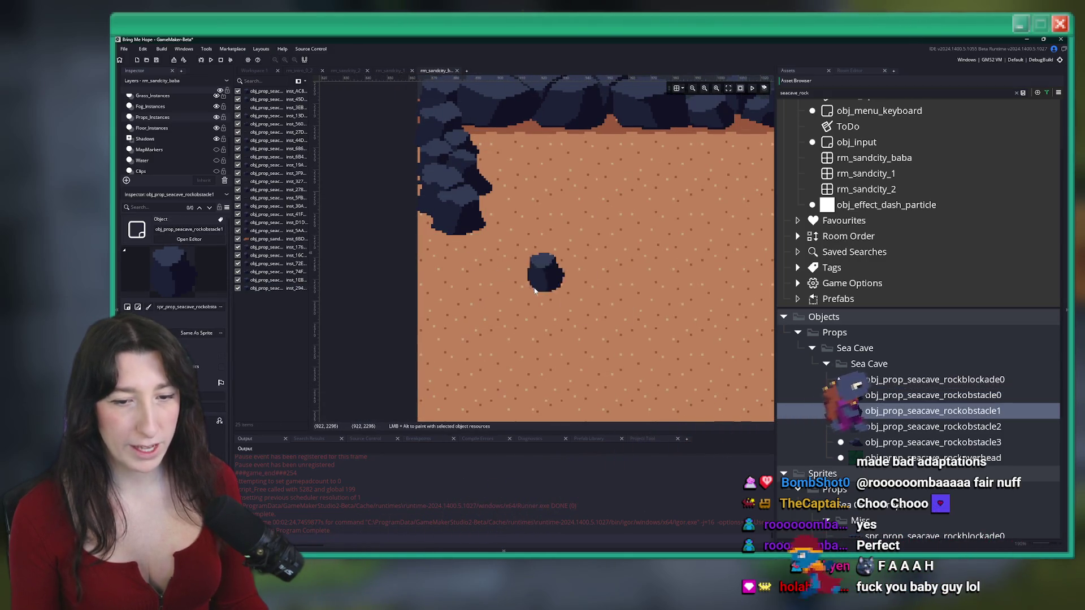
pyautogui.click(428, 245)
pyautogui.click(451, 251)
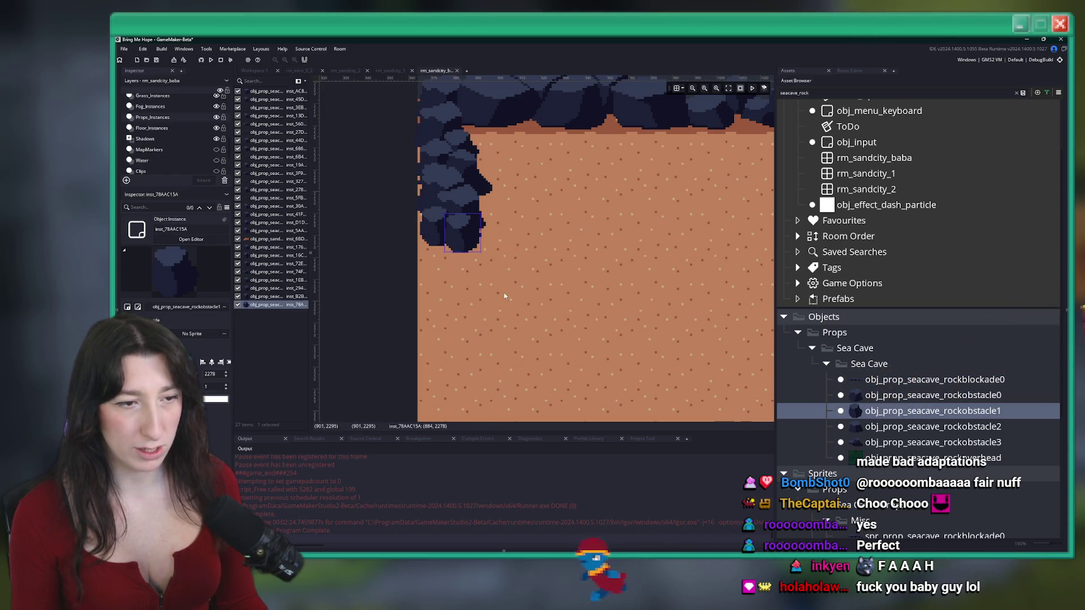
pyautogui.press('Down')
pyautogui.click(452, 270)
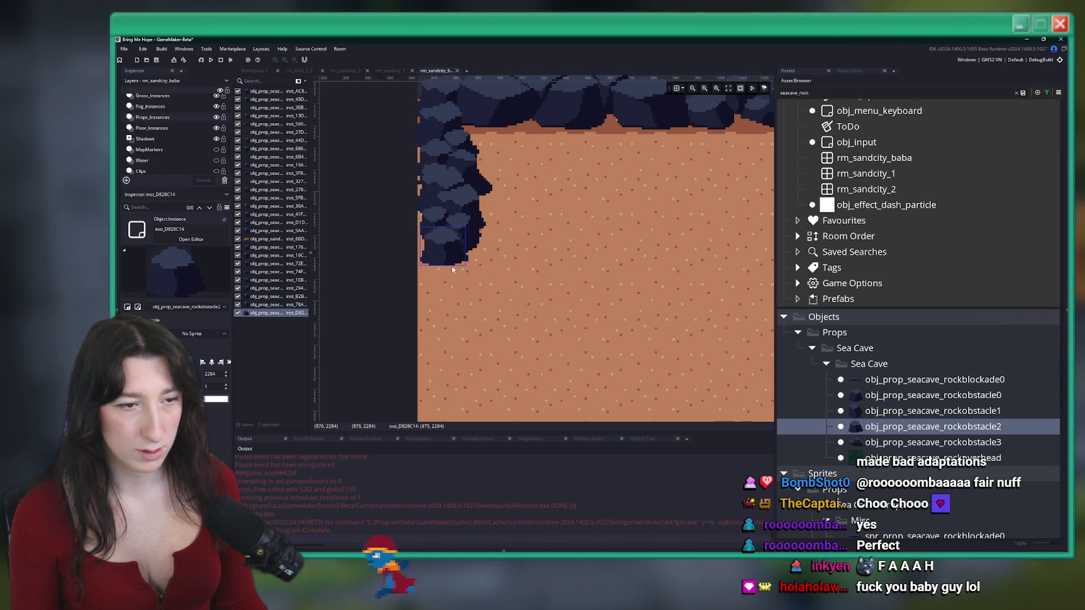
pyautogui.click(477, 275)
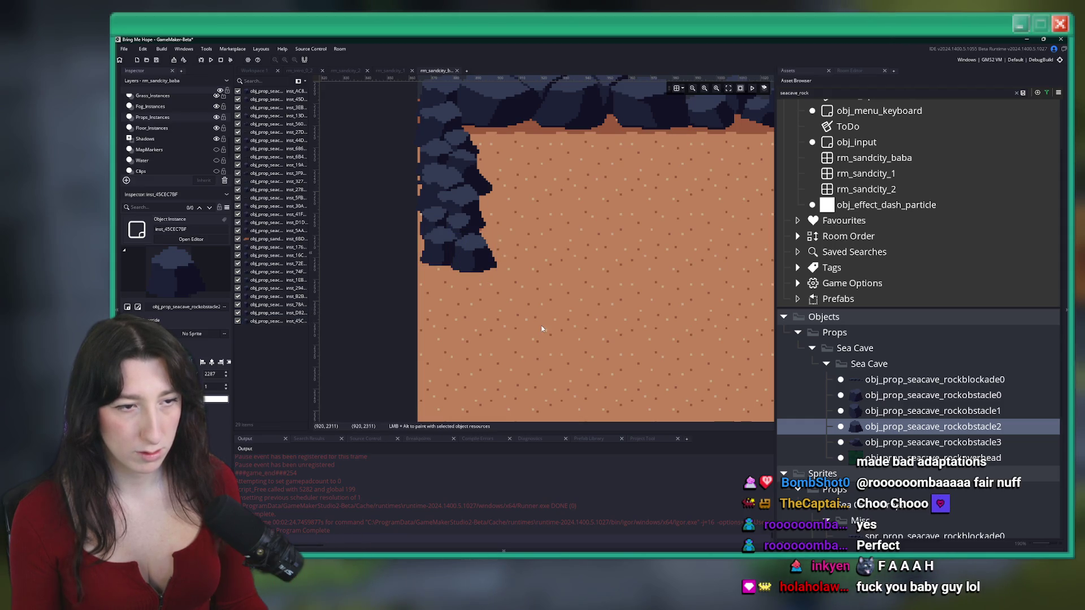
pyautogui.scroll(-3, 542, 329)
# Copy and paste the rock cluster, move the copy into place, and nudge one rock
pyautogui.moveTo(556, 316); pyautogui.dragTo(472, 223)
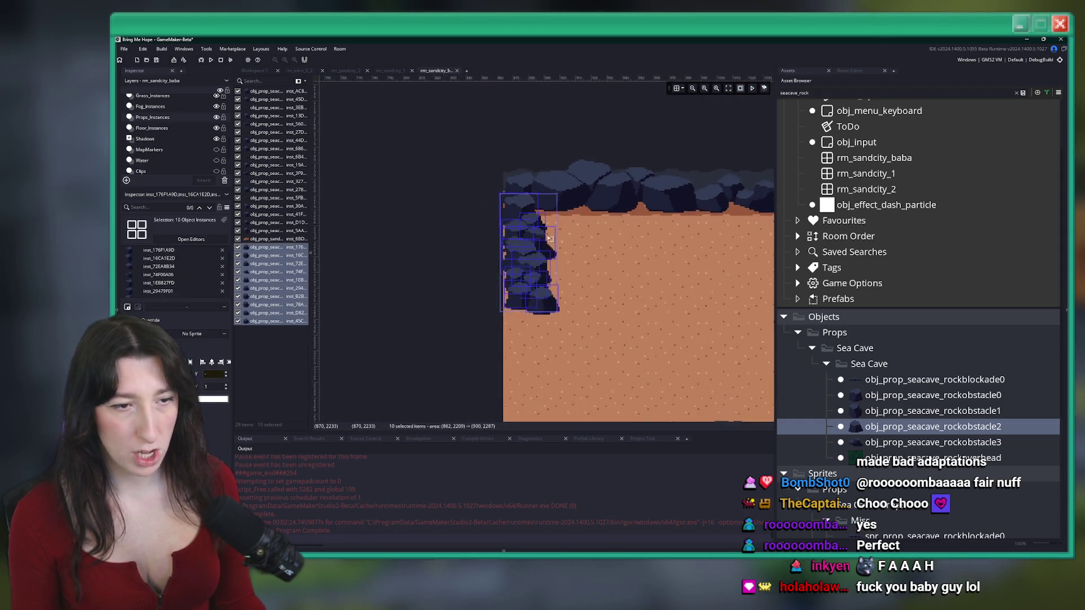
pyautogui.scroll(2, 614, 287)
pyautogui.moveTo(571, 388); pyautogui.dragTo(401, 196)
pyautogui.hotkey('ctrl', 'c')
pyautogui.hotkey('ctrl', 'v')
pyautogui.scroll(-2, 476, 213)
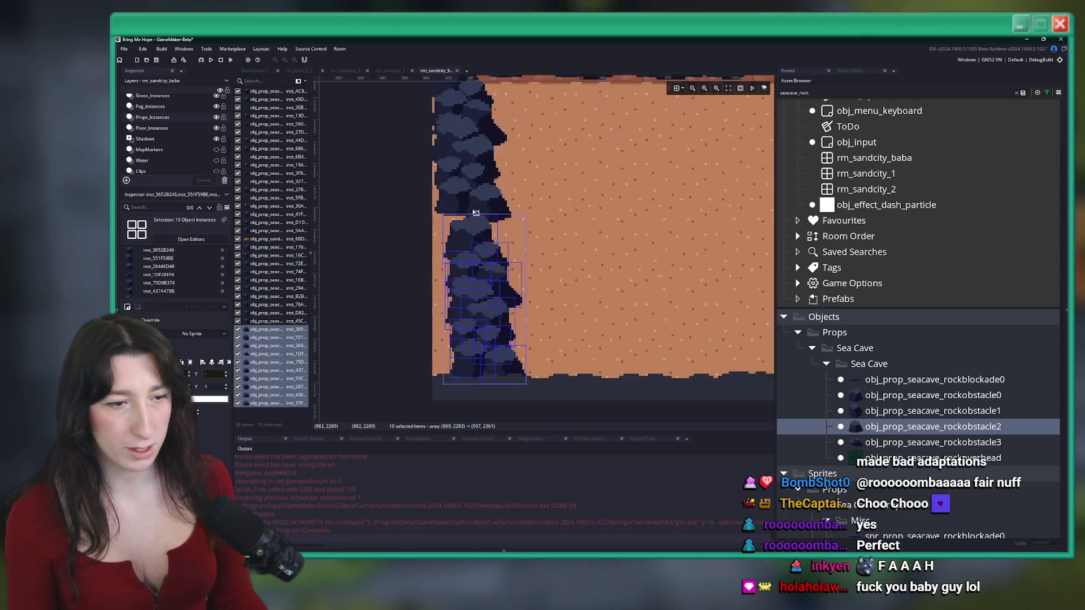
pyautogui.scroll(-2, 476, 212)
pyautogui.moveTo(476, 213); pyautogui.dragTo(459, 148)
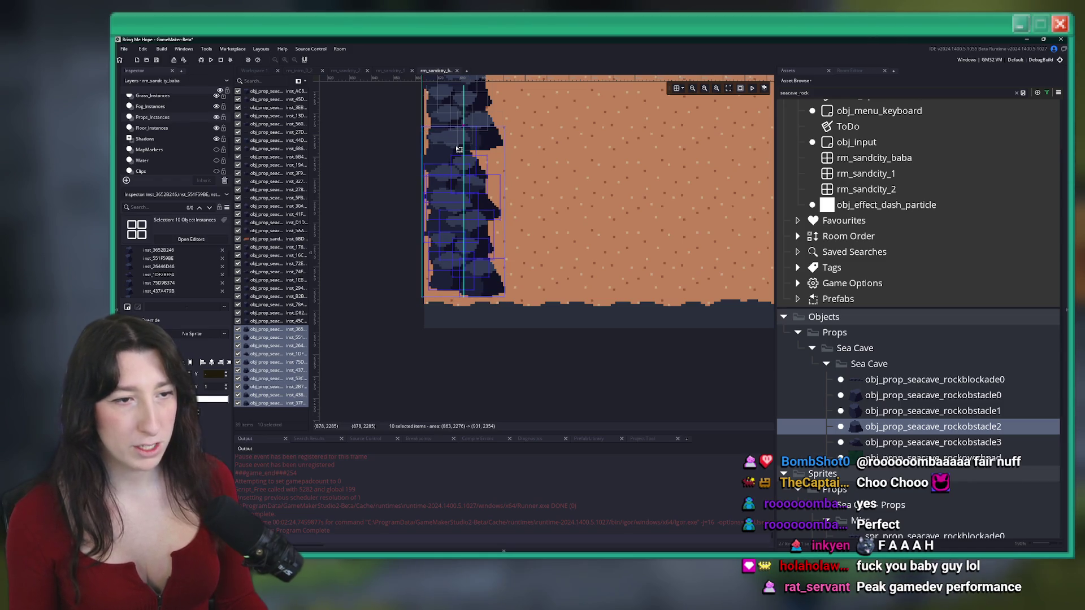
pyautogui.click(460, 136)
pyautogui.scroll(1, 460, 126)
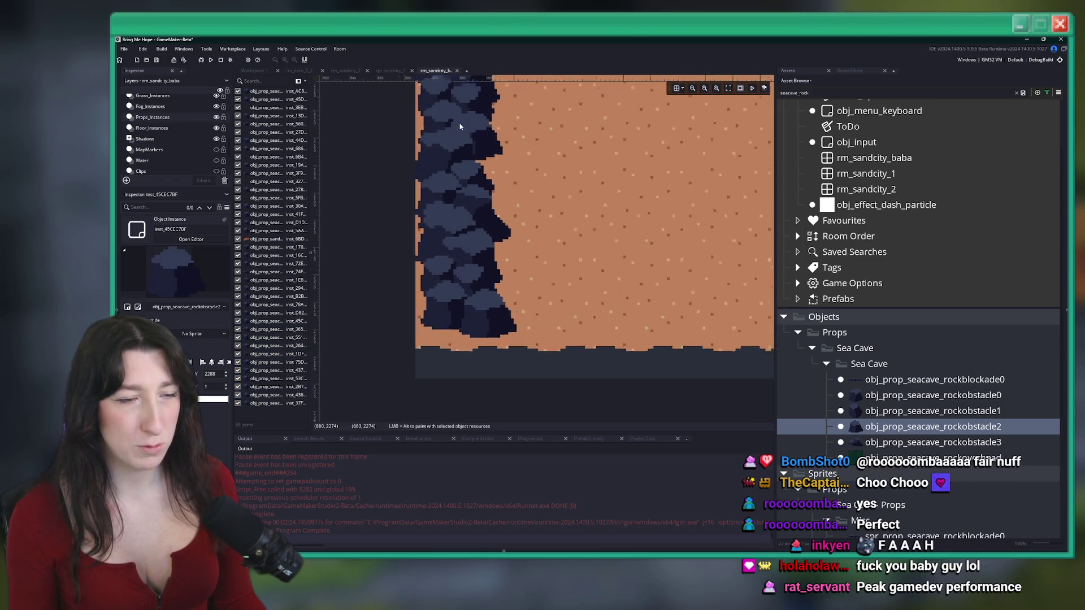
pyautogui.scroll(1, 460, 126)
pyautogui.click(460, 127)
pyautogui.moveTo(528, 146); pyautogui.dragTo(530, 145)
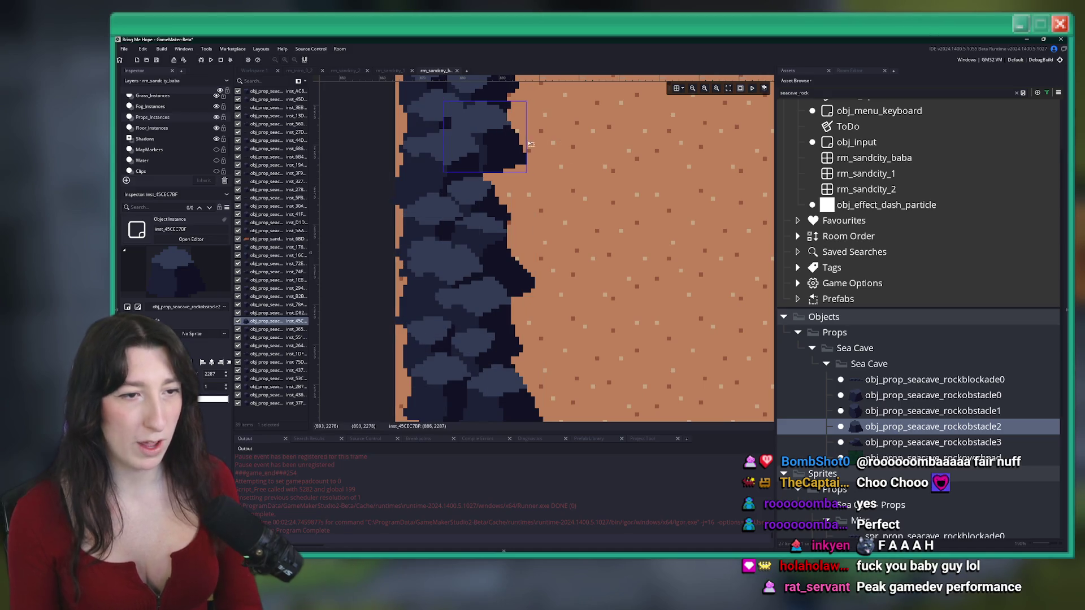
pyautogui.scroll(-2, 566, 255)
# Paint rockobstacle3 and rockobstacle2 rocks into the room's bottom-left corner
pyautogui.click(933, 442)
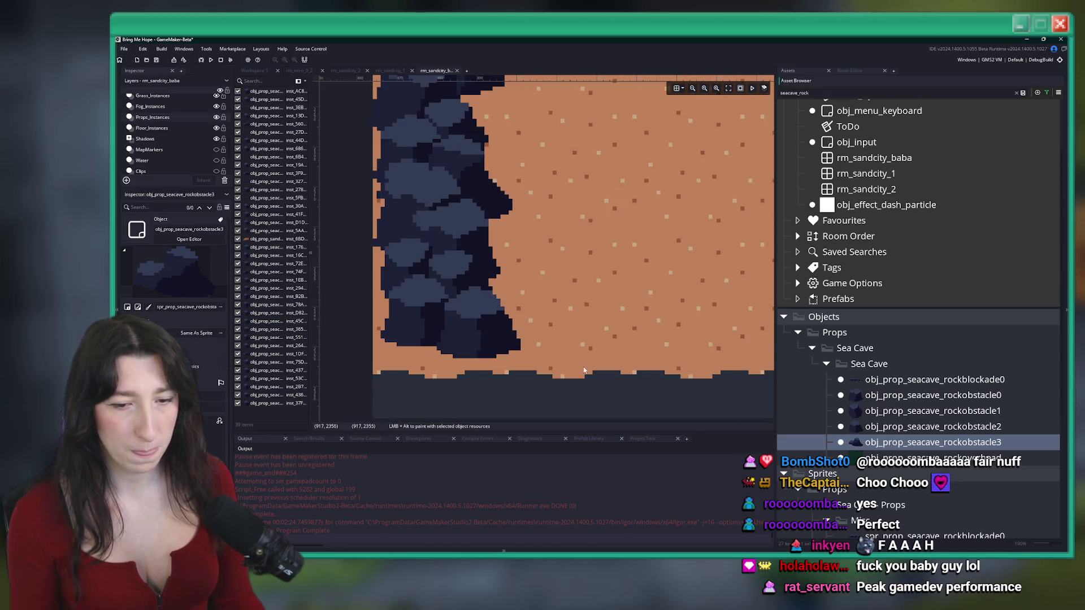
pyautogui.scroll(-1, 584, 370)
pyautogui.keyDown('alt'); pyautogui.click(504, 358); pyautogui.keyUp('alt')
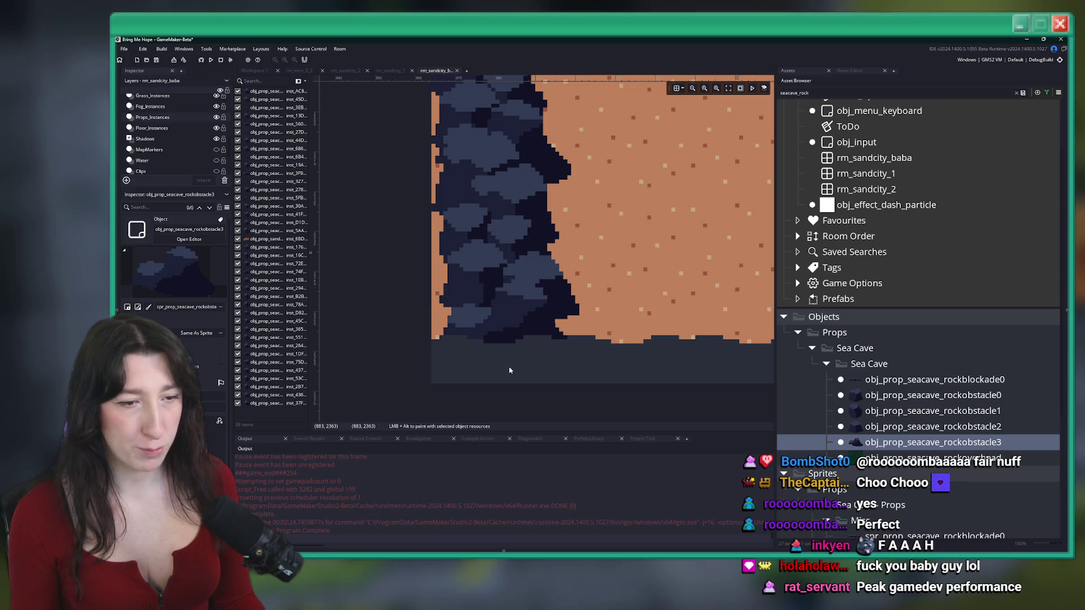
pyautogui.keyDown('alt'); pyautogui.click(537, 374); pyautogui.keyUp('alt')
pyautogui.click(870, 428)
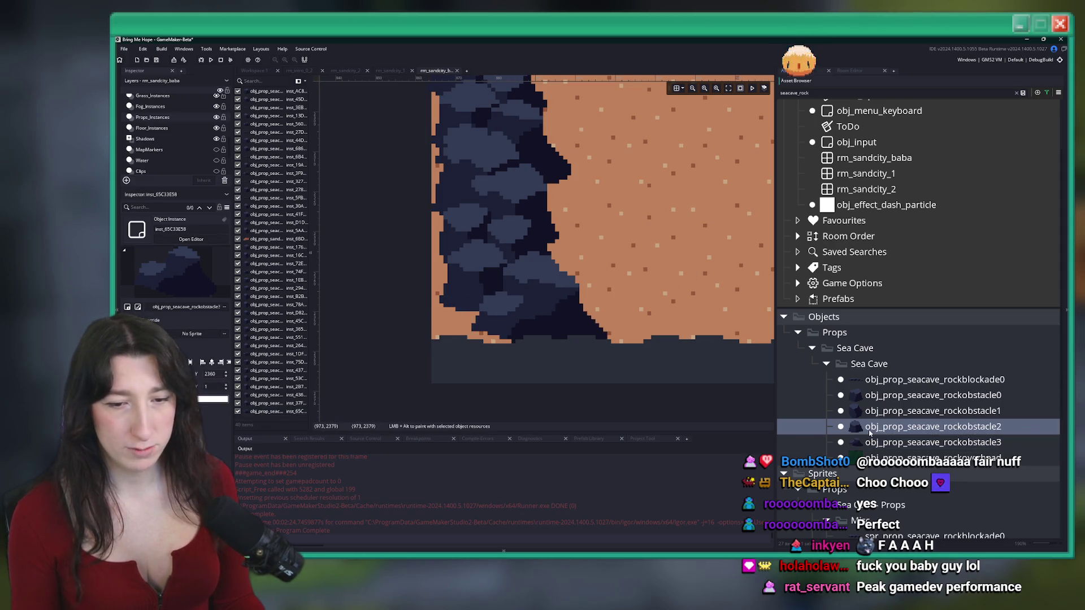
pyautogui.keyDown('alt'); pyautogui.click(477, 381); pyautogui.keyUp('alt')
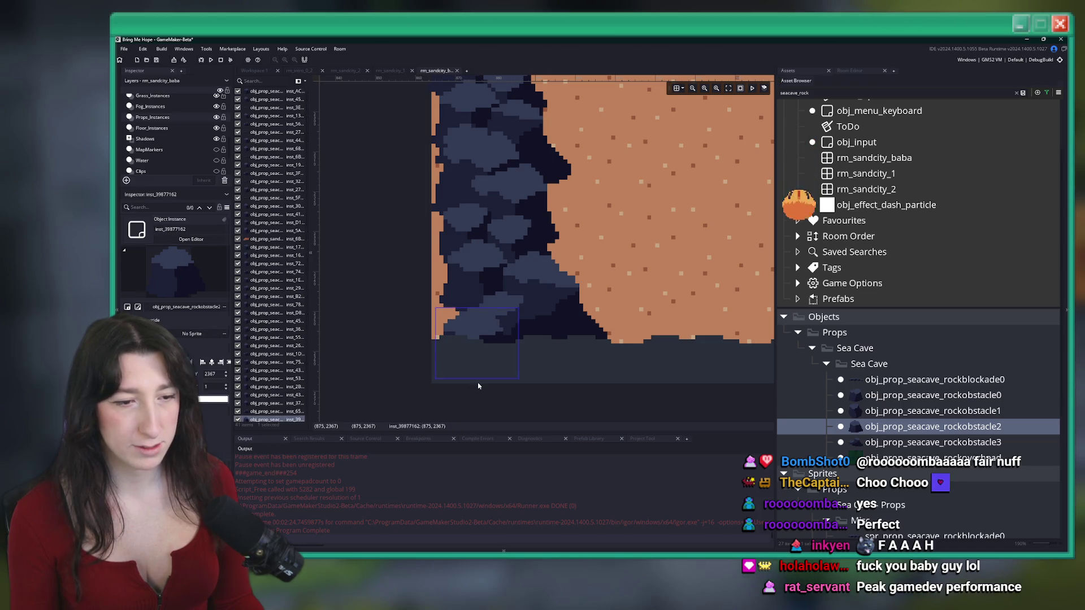
pyautogui.scroll(-4, 690, 297)
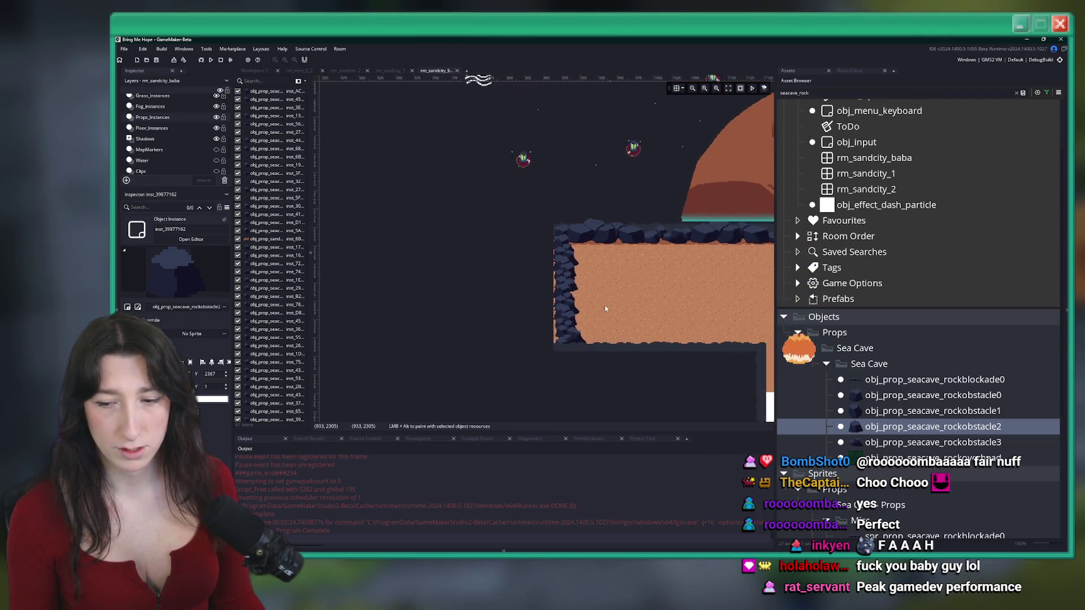
pyautogui.scroll(5, 605, 308)
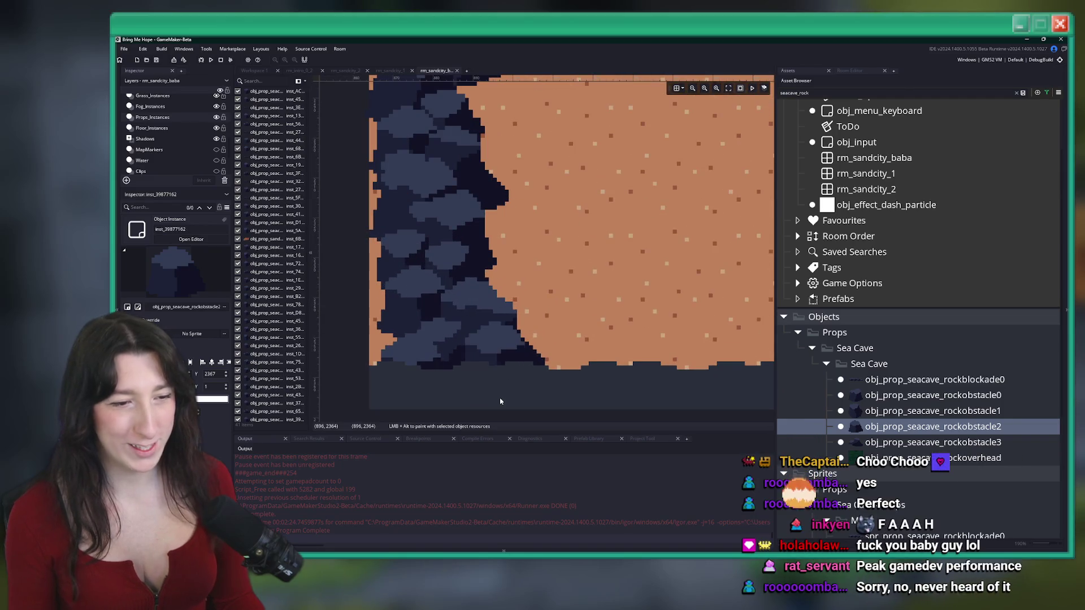
pyautogui.keyDown('alt'); pyautogui.click(509, 403); pyautogui.keyUp('alt')
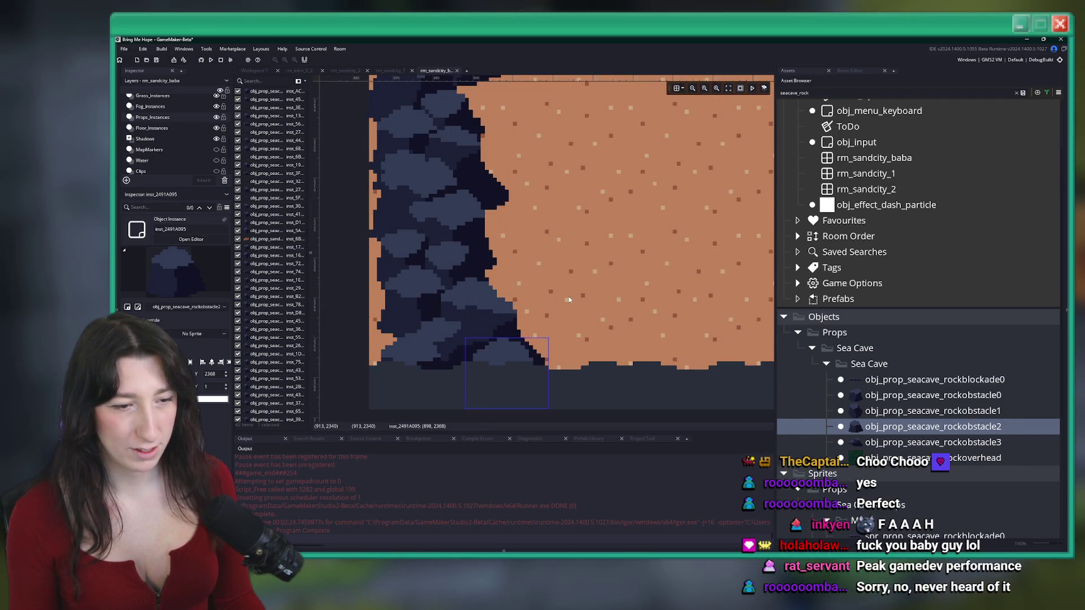
pyautogui.scroll(-5, 569, 297)
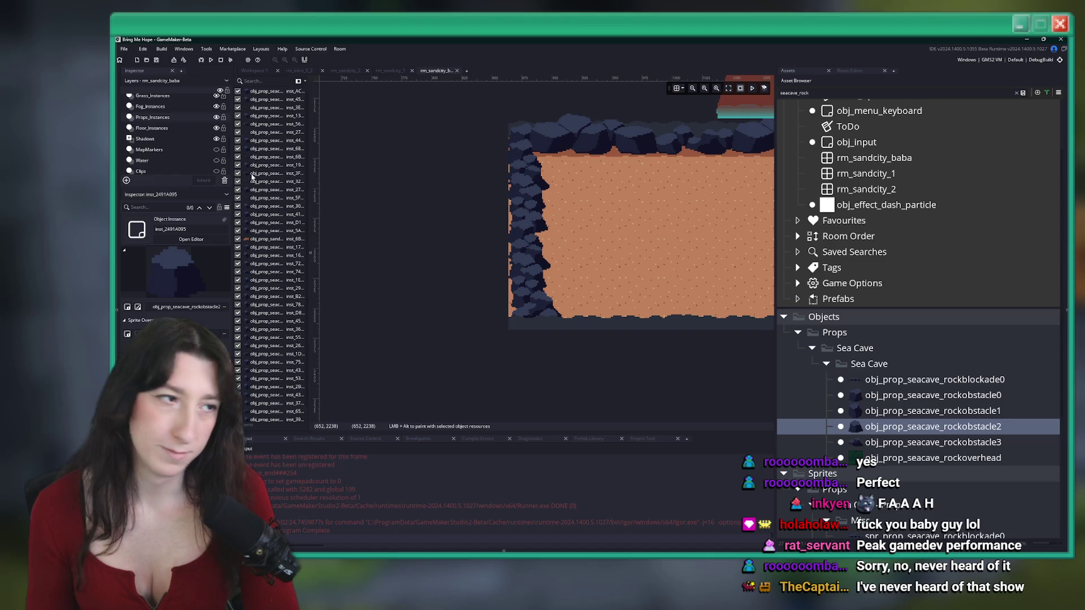
pyautogui.scroll(2, 578, 211)
# Duplicate the 23-rock left wall and move the copy to the right edge
pyautogui.moveTo(565, 378)
pyautogui.mouseDown()
pyautogui.moveTo(432, 235)
pyautogui.moveTo(432, 170)
pyautogui.mouseUp()
pyautogui.scroll(2, 600, 246)
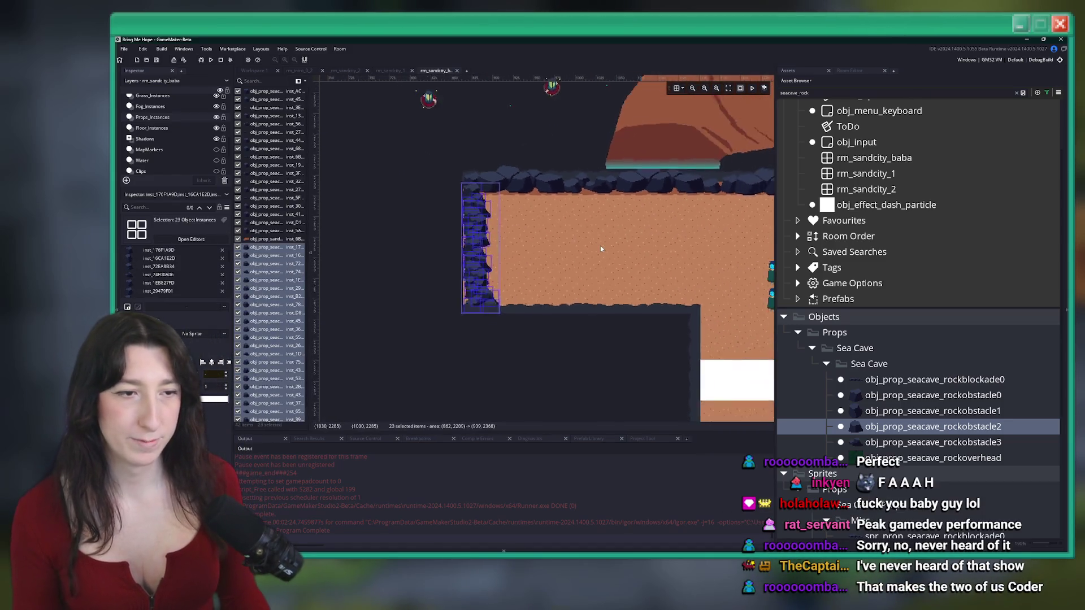
pyautogui.click(601, 249)
pyautogui.scroll(-2, 600, 249)
pyautogui.scroll(3, 385, 266)
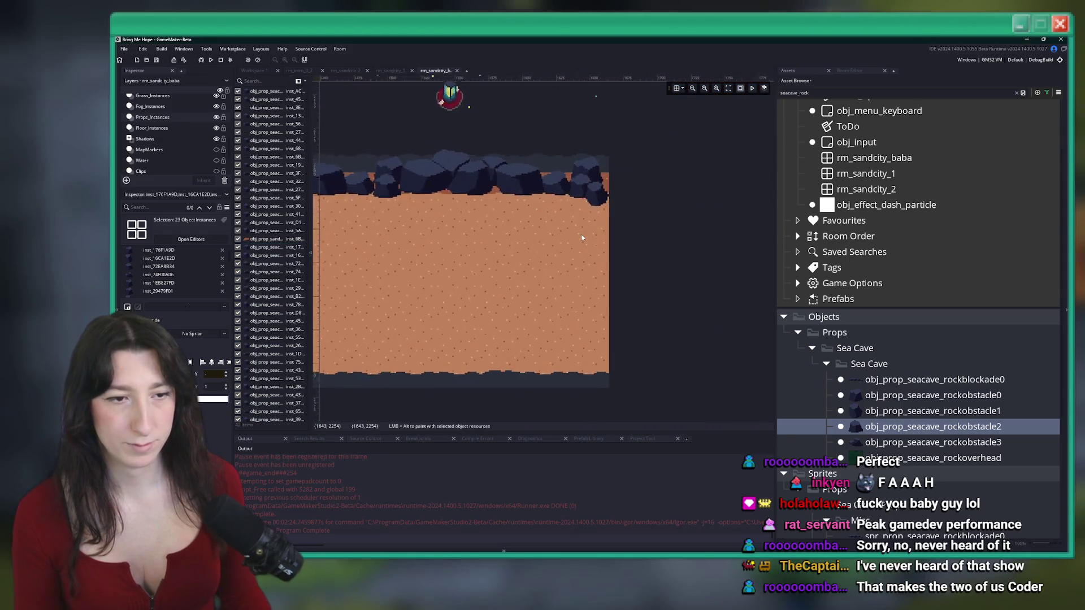
pyautogui.hotkey('ctrl', 'v')
pyautogui.moveTo(347, 183); pyautogui.dragTo(589, 184)
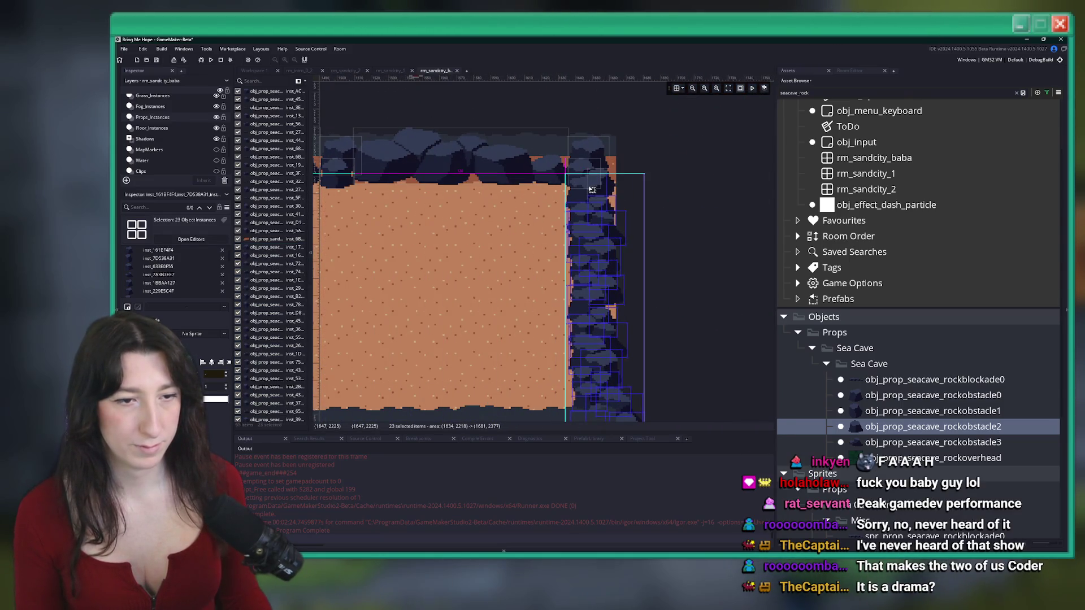
pyautogui.scroll(3, 560, 393)
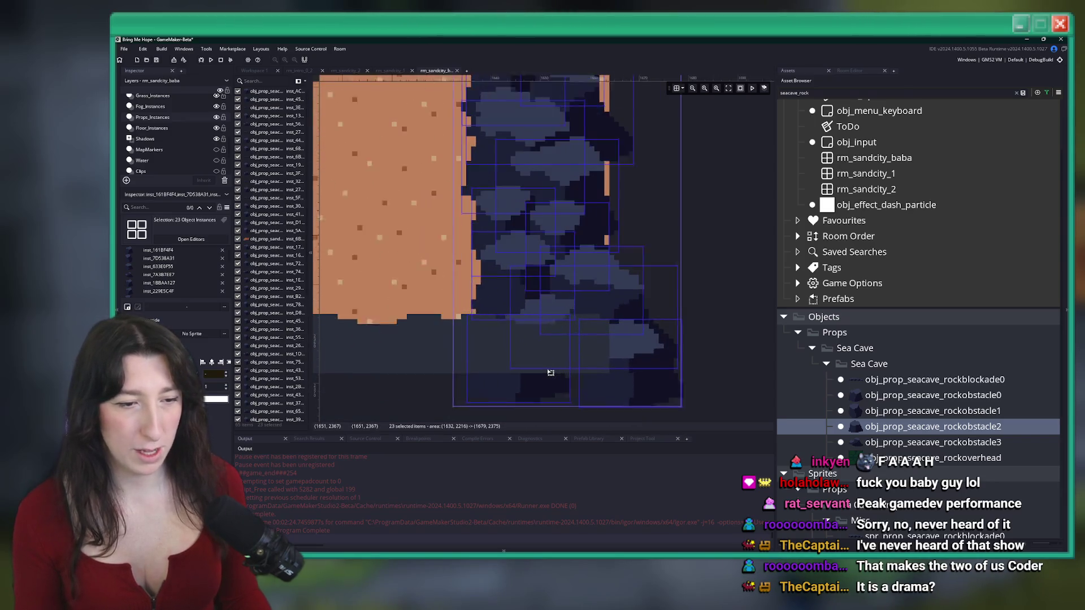
pyautogui.scroll(-3, 539, 366)
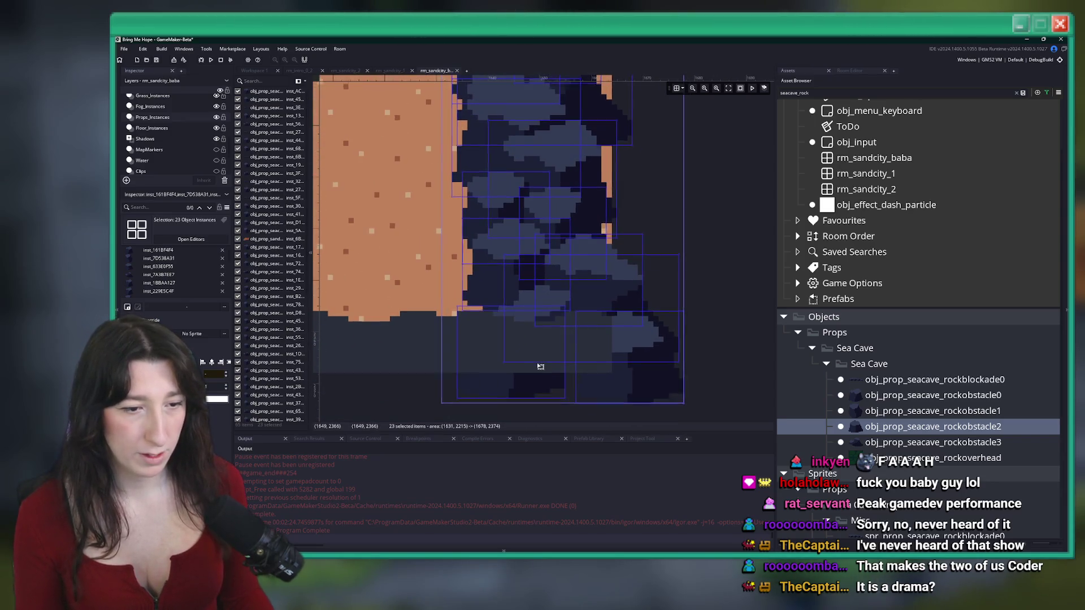
pyautogui.moveTo(516, 398); pyautogui.dragTo(514, 381)
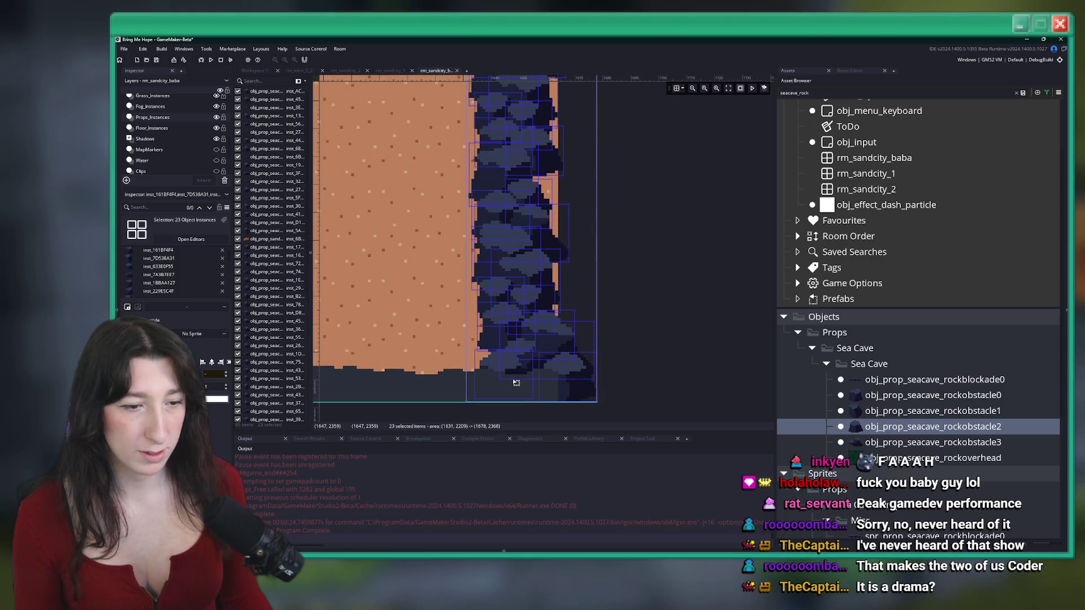
pyautogui.scroll(-2, 514, 381)
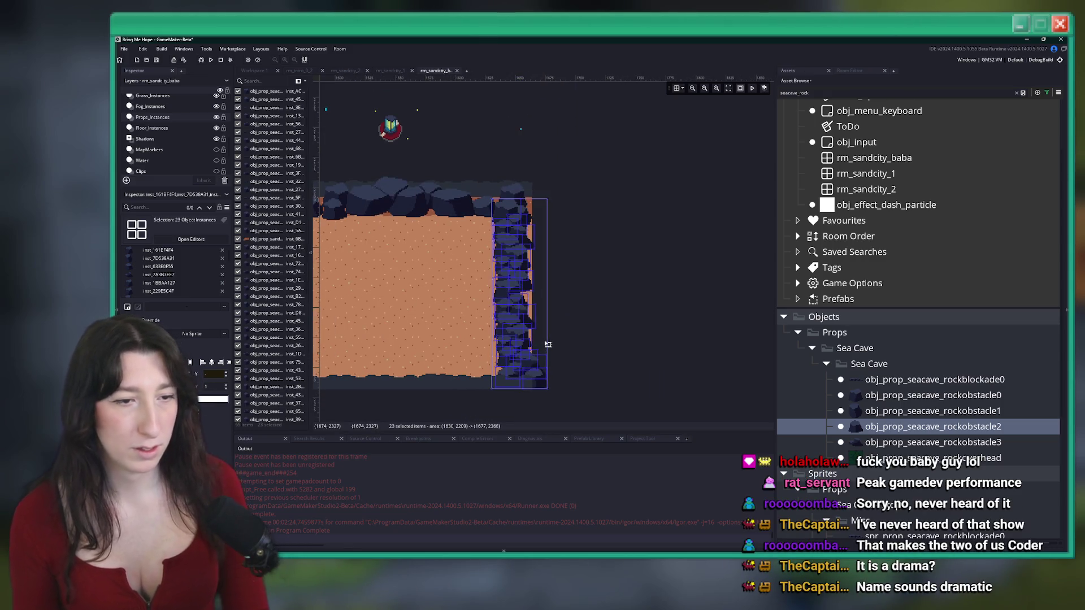
pyautogui.click(553, 354)
# Check the 18-rock right wall selection, then clear the asset search filter
pyautogui.moveTo(554, 353); pyautogui.dragTo(488, 214)
pyautogui.click(598, 238)
pyautogui.scroll(-3, 394, 252)
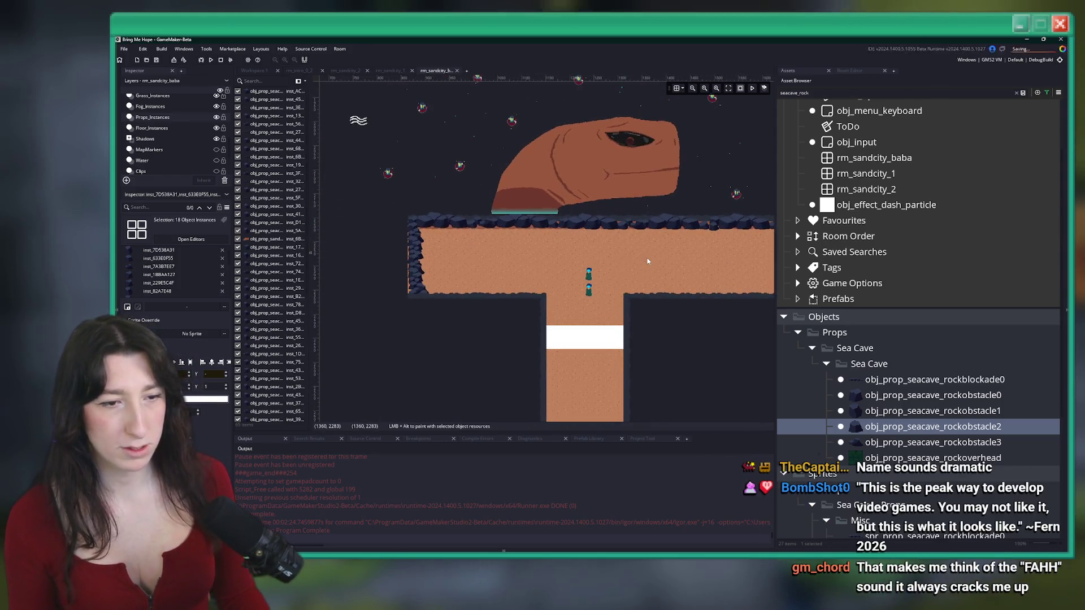
pyautogui.scroll(1, 602, 237)
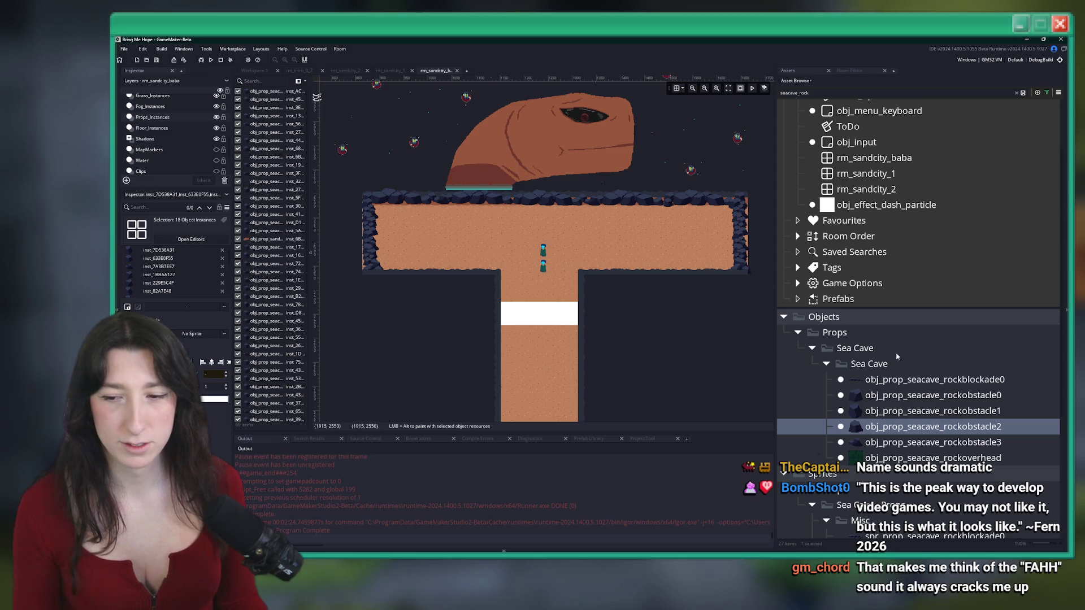
pyautogui.scroll(4, 410, 261)
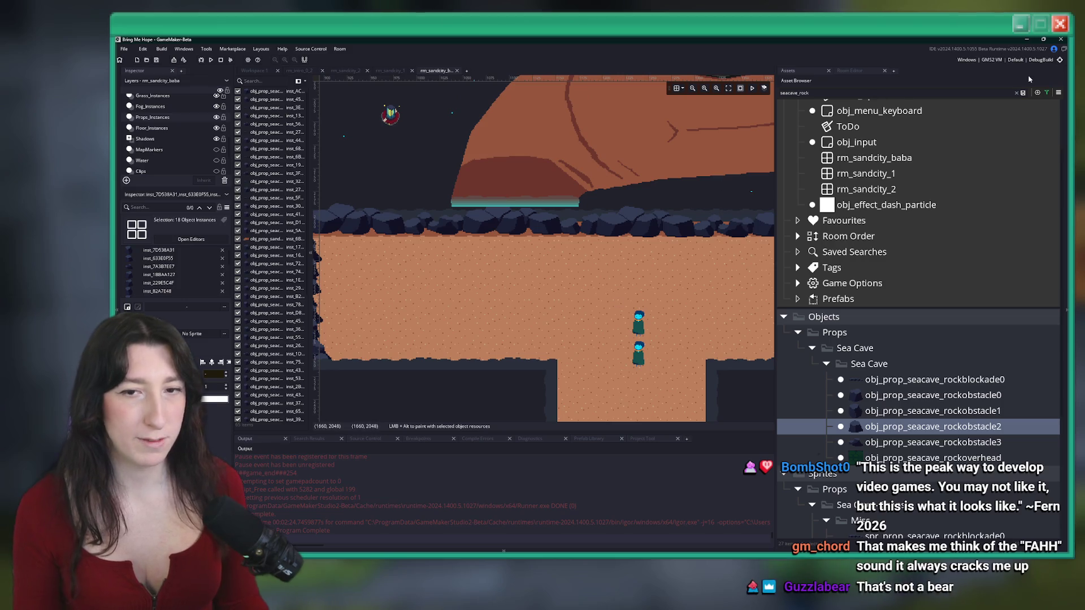
pyautogui.click(1017, 92)
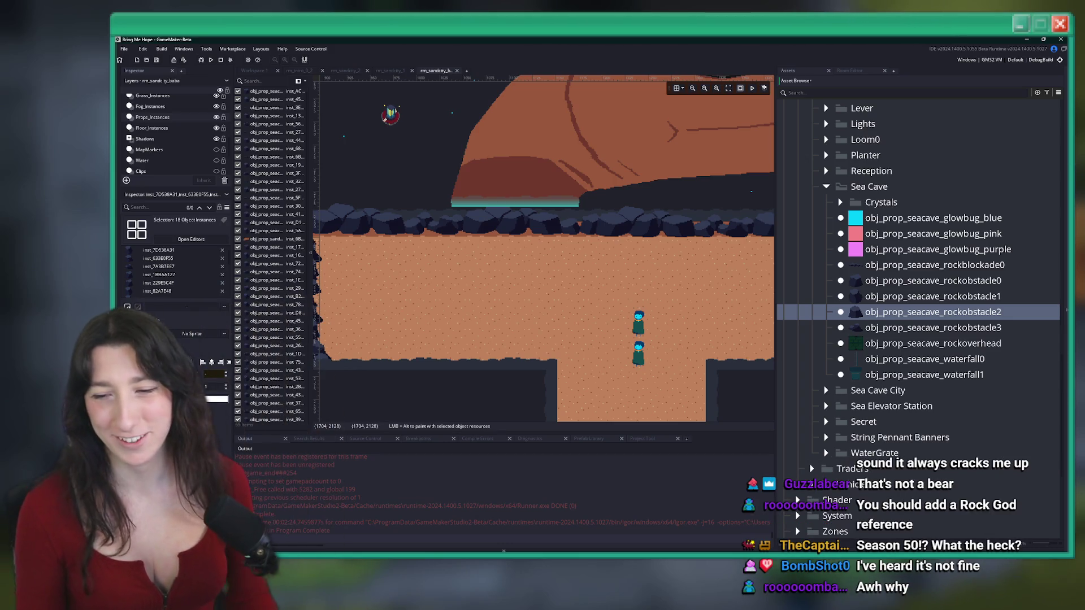
pyautogui.scroll(-2, 599, 274)
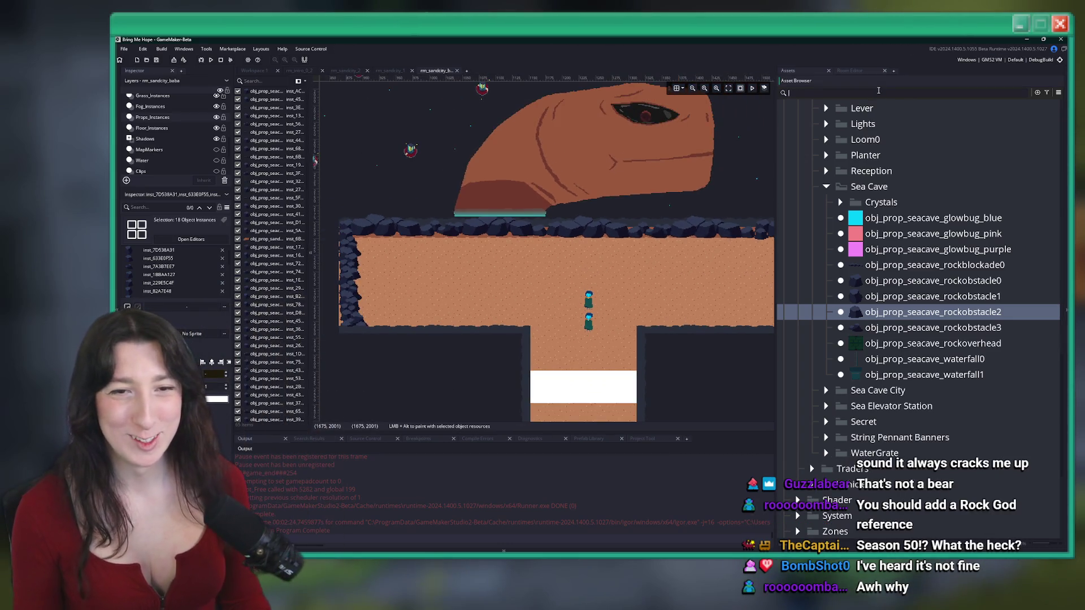
# Search the assets, pick obj_prop_sandcity_palmtree1, and place it in the corridor on Grass_Instances
pyautogui.click(879, 90)
pyautogui.write('ra')
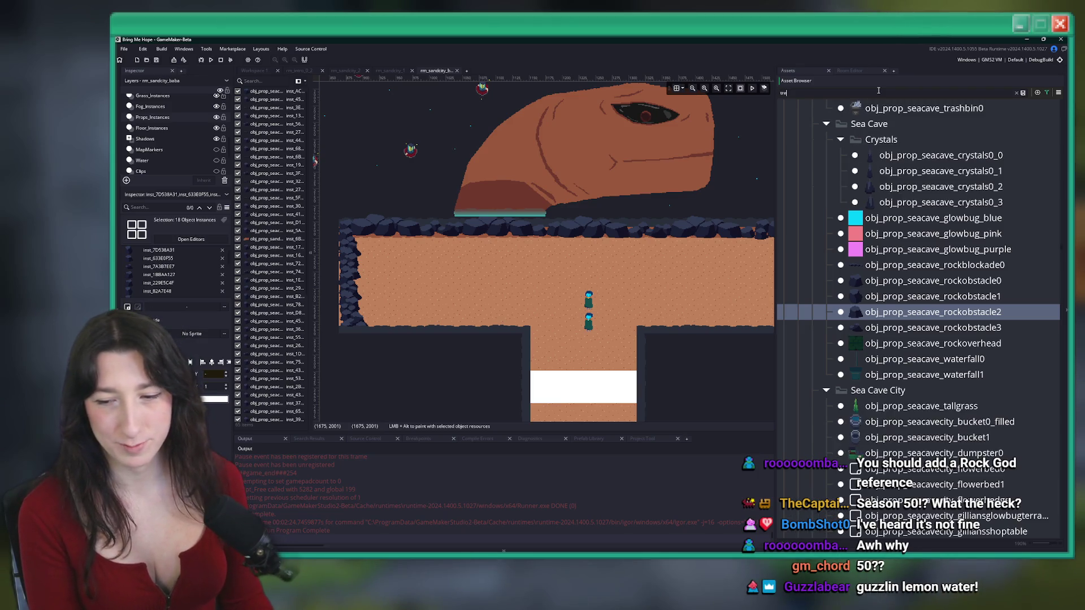
pyautogui.write('e')
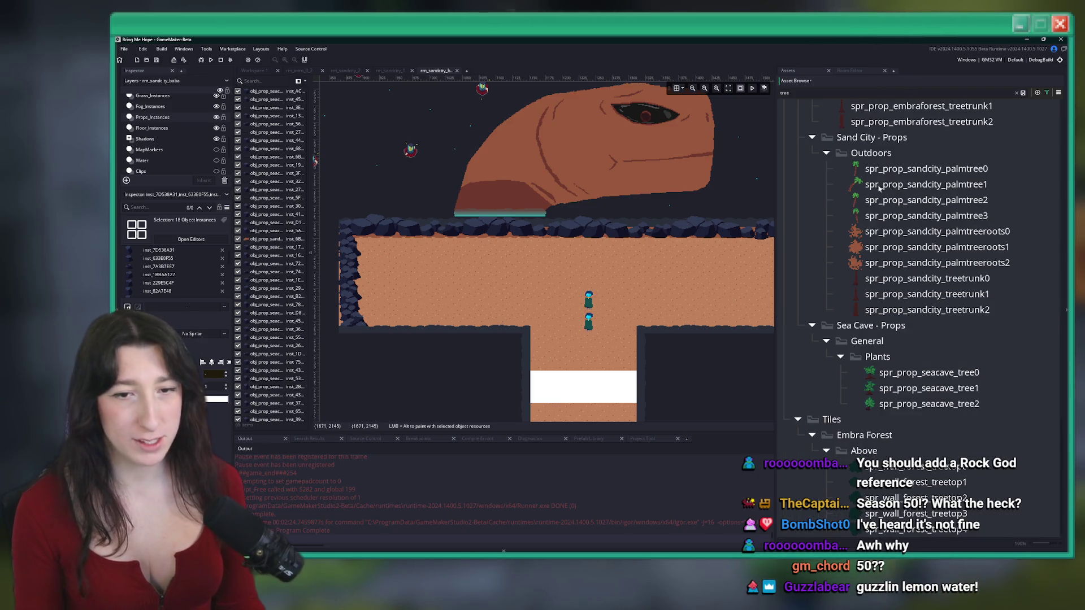
pyautogui.scroll(5, 881, 192)
pyautogui.scroll(5, 914, 231)
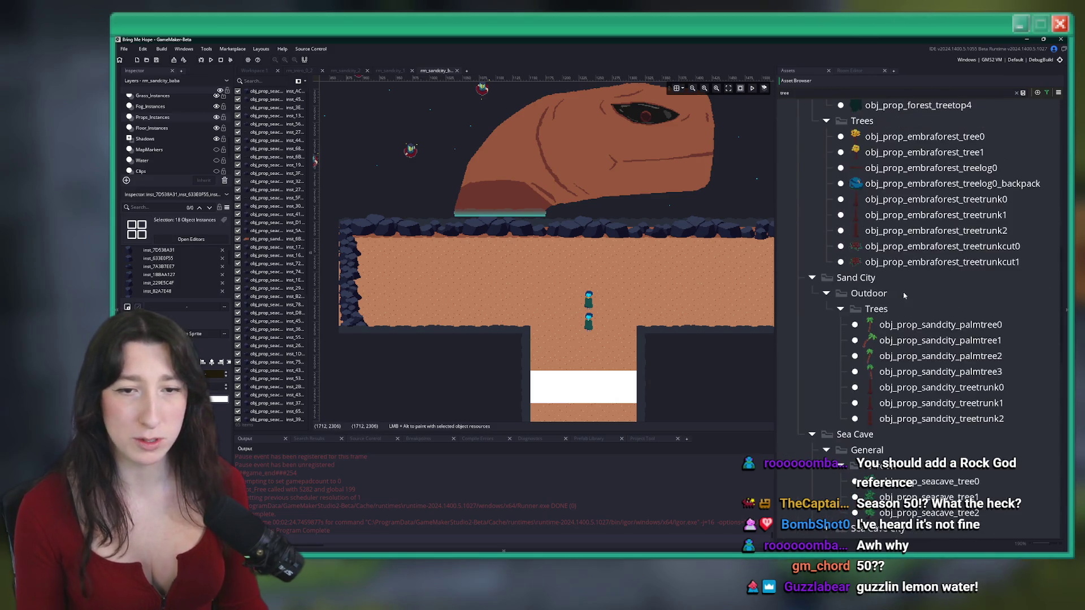
pyautogui.click(929, 340)
pyautogui.scroll(2, 171, 117)
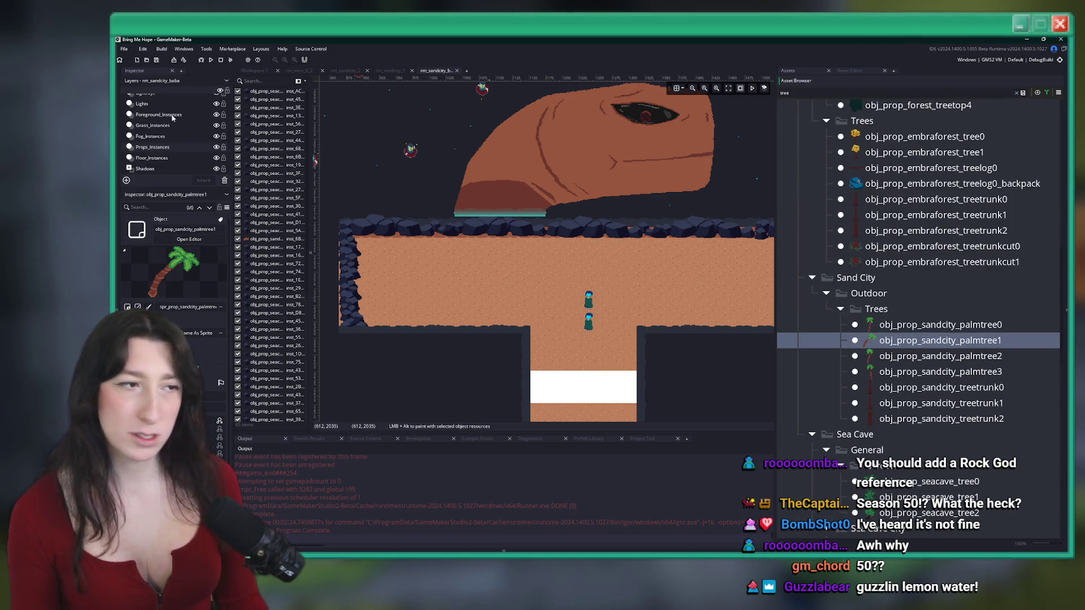
pyautogui.click(169, 126)
pyautogui.scroll(3, 380, 326)
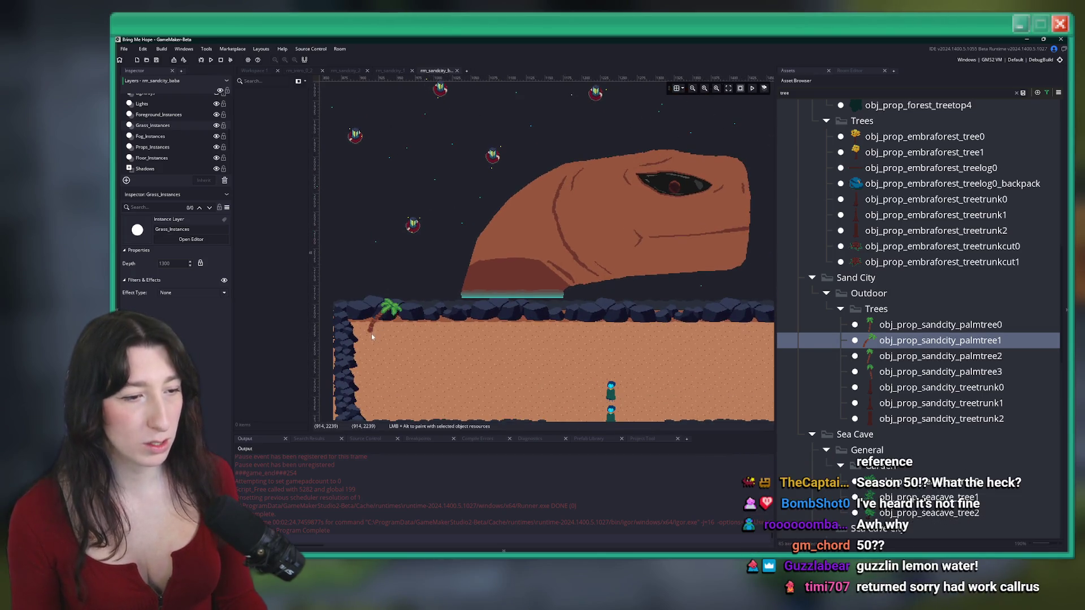
pyautogui.click(363, 331)
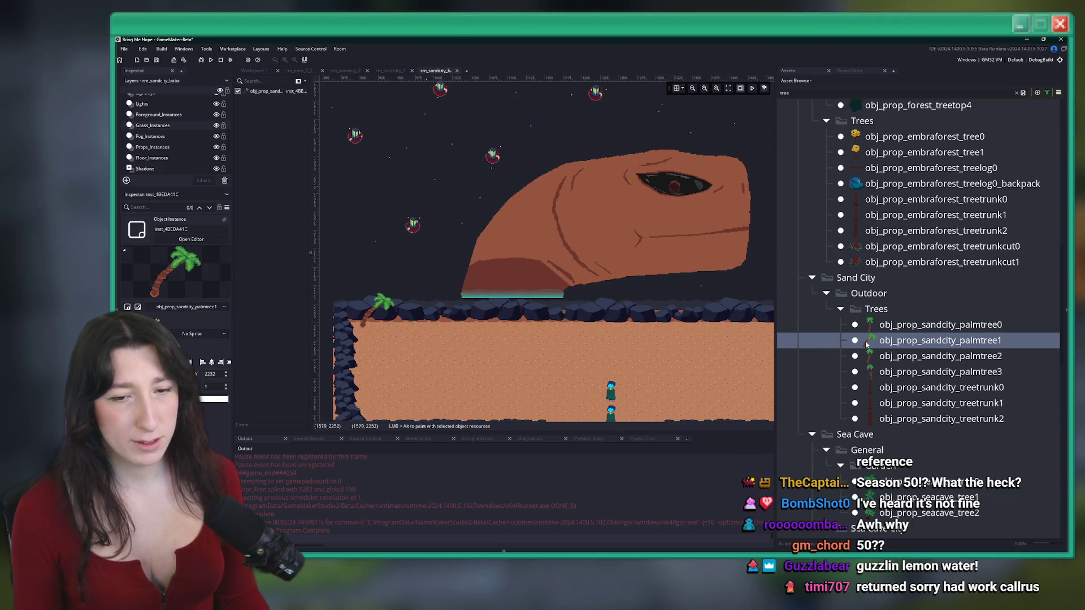
# Place palmtree0, palmtree2 and palmtree3 trees on the sand corridor
pyautogui.click(882, 325)
pyautogui.click(575, 351)
pyautogui.hscroll(3, 611, 340)
pyautogui.click(916, 356)
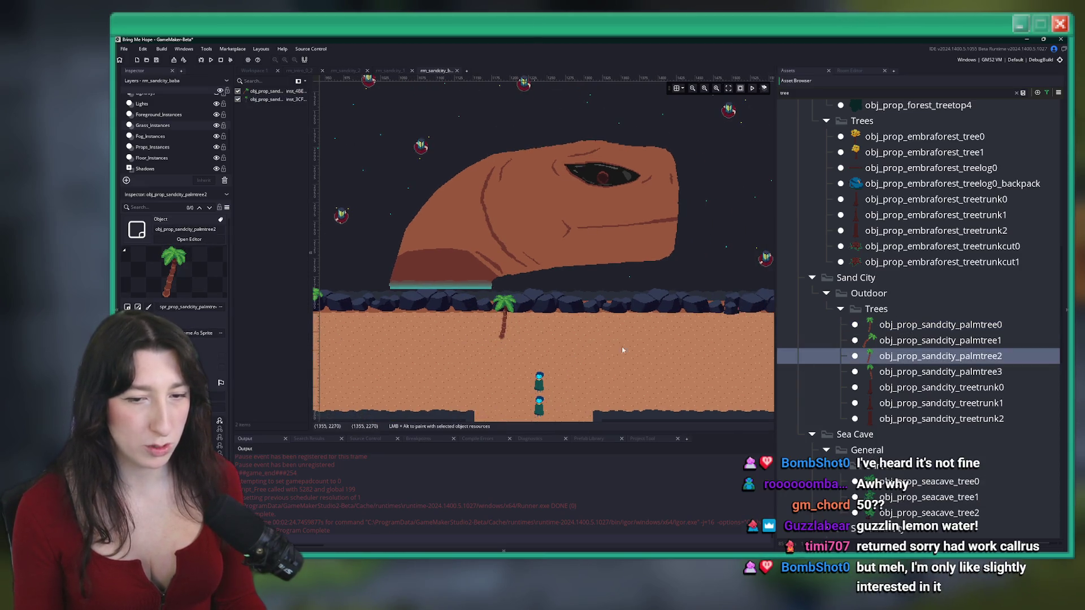
pyautogui.click(660, 323)
pyautogui.hscroll(2, 622, 339)
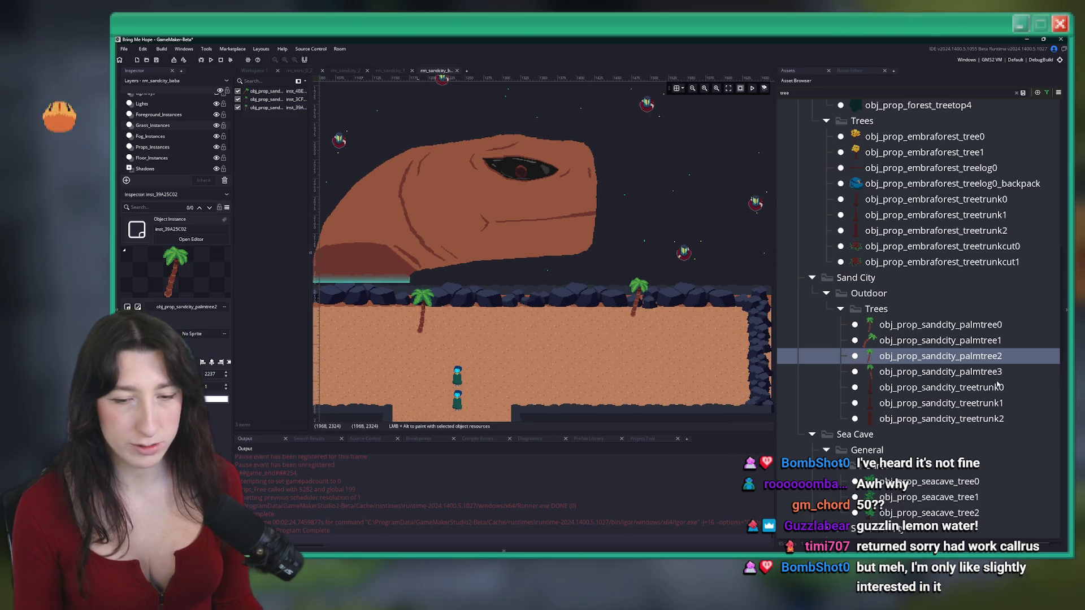
pyautogui.click(994, 373)
pyautogui.click(704, 377)
pyautogui.hscroll(-3, 697, 348)
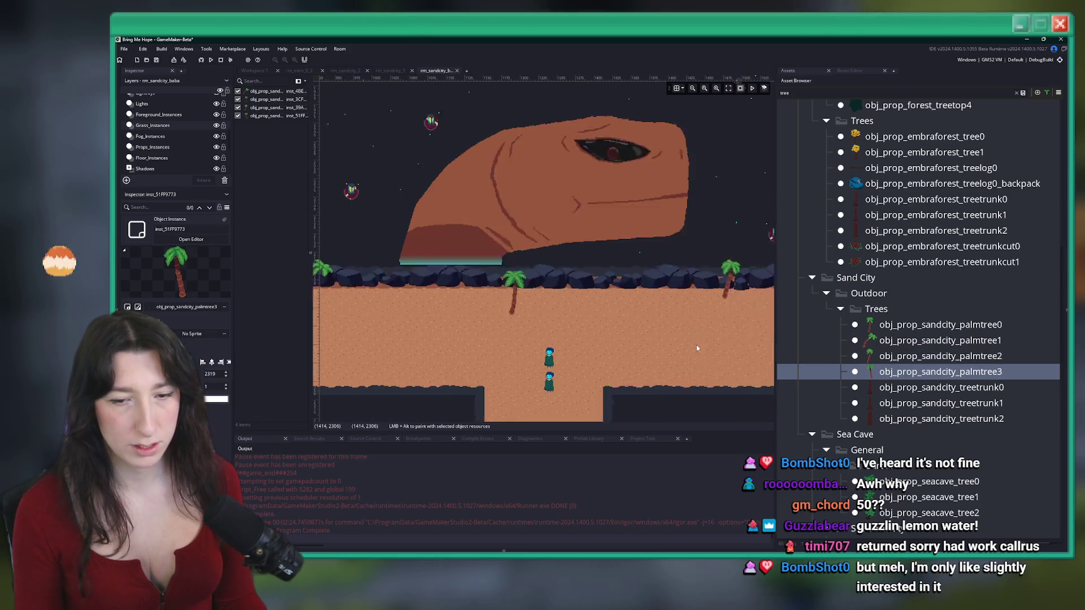
pyautogui.hscroll(-3, 696, 348)
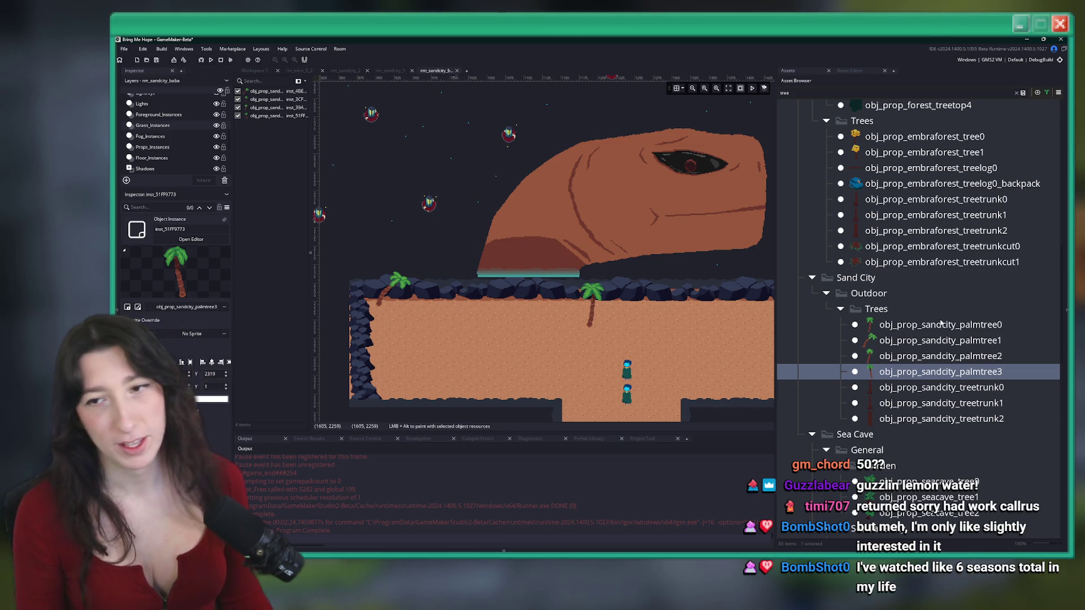
# Drag four more palm trees (palmtree3, palmtree2, palmtree1, palmtree0) onto the sand
pyautogui.moveTo(941, 372)
pyautogui.mouseDown()
pyautogui.moveTo(443, 272)
pyautogui.moveTo(417, 286)
pyautogui.mouseUp()
pyautogui.moveTo(941, 356)
pyautogui.mouseDown()
pyautogui.moveTo(475, 288)
pyautogui.moveTo(558, 283)
pyautogui.moveTo(533, 297)
pyautogui.mouseUp()
pyautogui.moveTo(941, 340)
pyautogui.mouseDown()
pyautogui.moveTo(626, 308)
pyautogui.moveTo(575, 279)
pyautogui.moveTo(602, 263)
pyautogui.mouseUp()
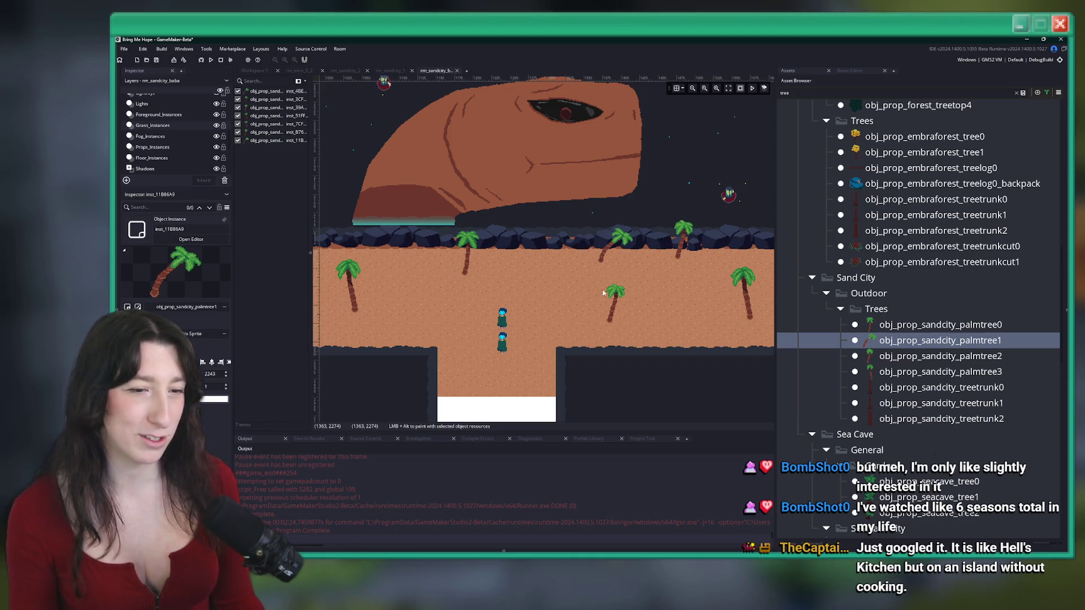
pyautogui.moveTo(941, 325)
pyautogui.mouseDown()
pyautogui.moveTo(581, 290)
pyautogui.moveTo(408, 357)
pyautogui.mouseUp()
pyautogui.hscroll(3, 467, 337)
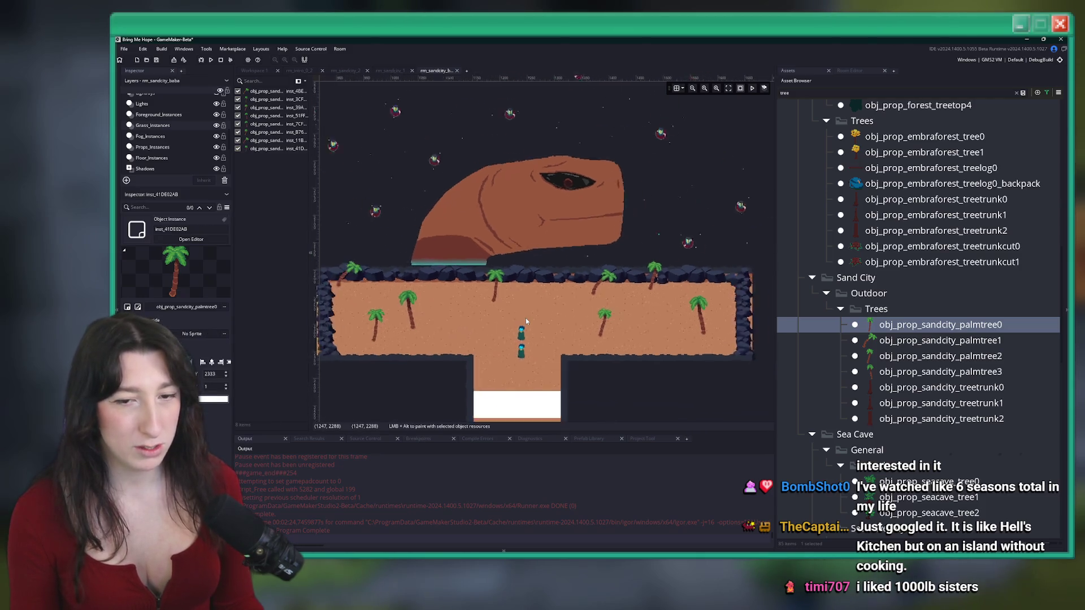
pyautogui.scroll(3, 525, 318)
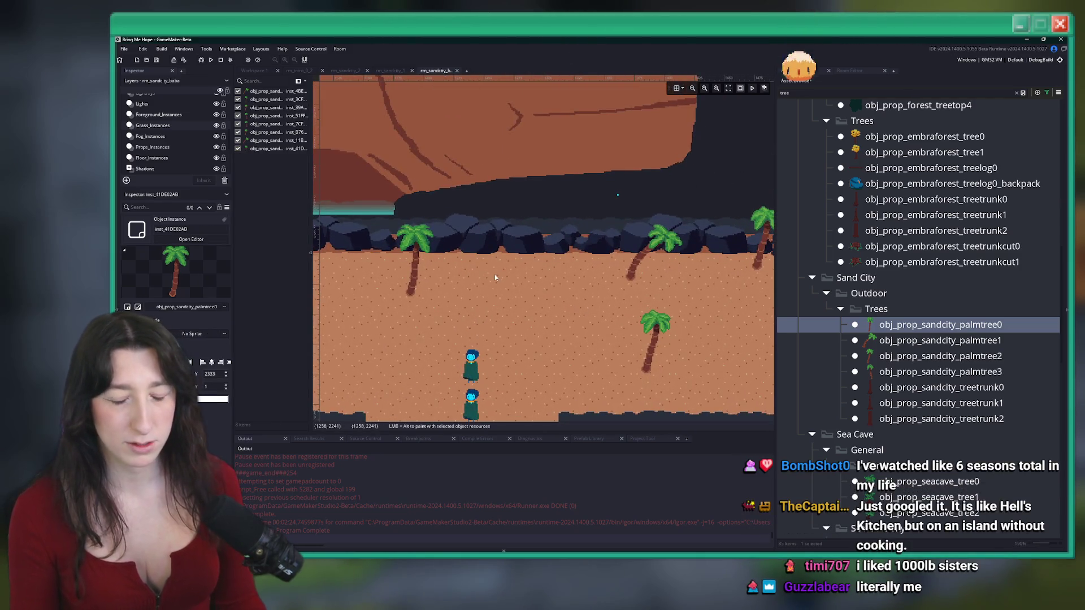
pyautogui.scroll(-5, 494, 274)
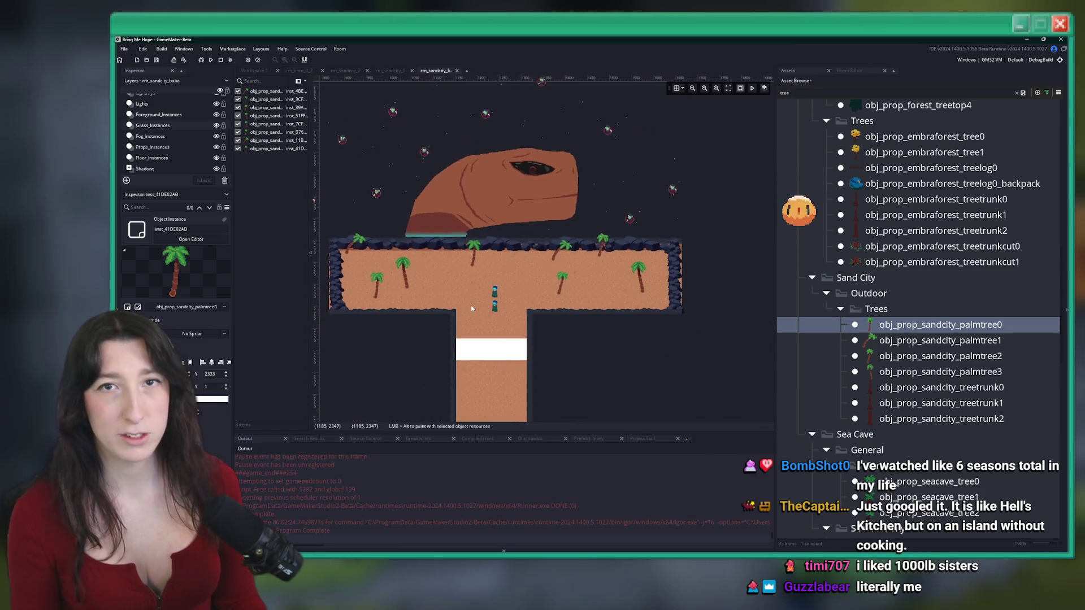
# Make the Props layer the active layer in the room
pyautogui.scroll(2, 471, 308)
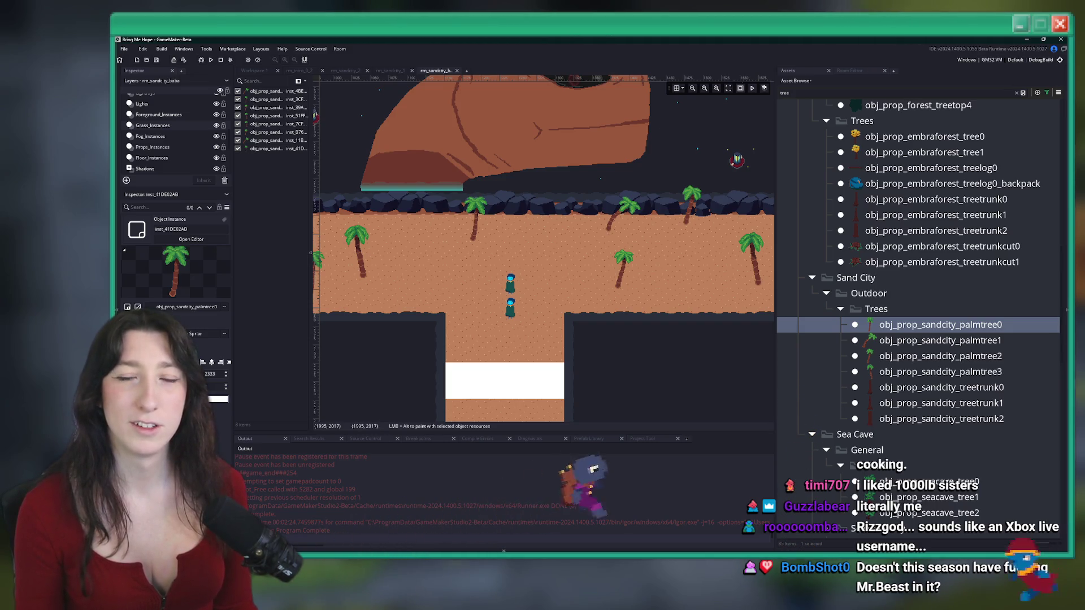
pyautogui.scroll(3, 186, 152)
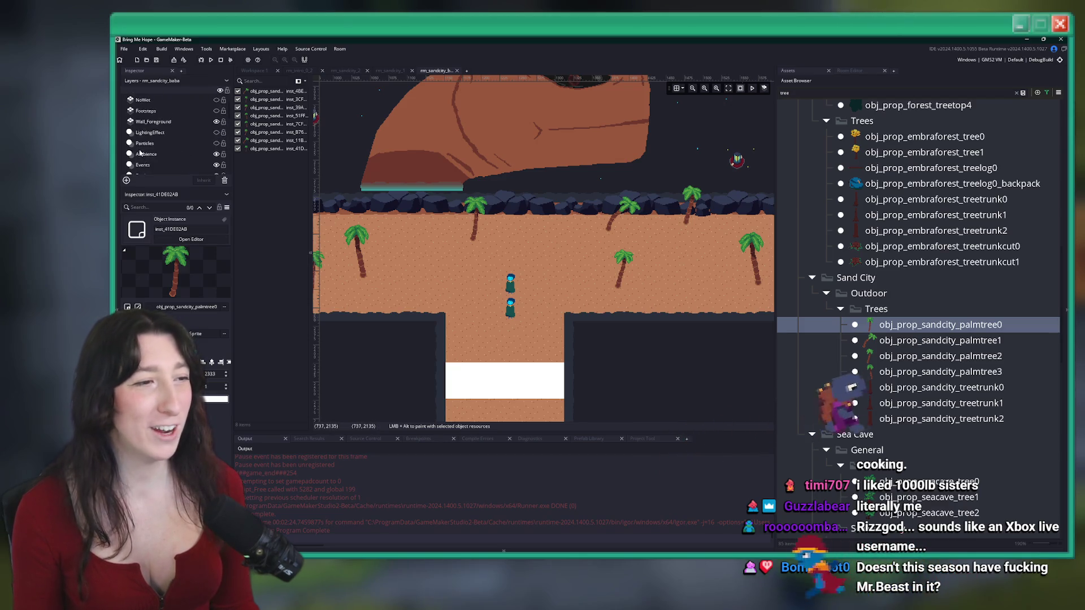
pyautogui.scroll(-5, 170, 136)
pyautogui.click(141, 137)
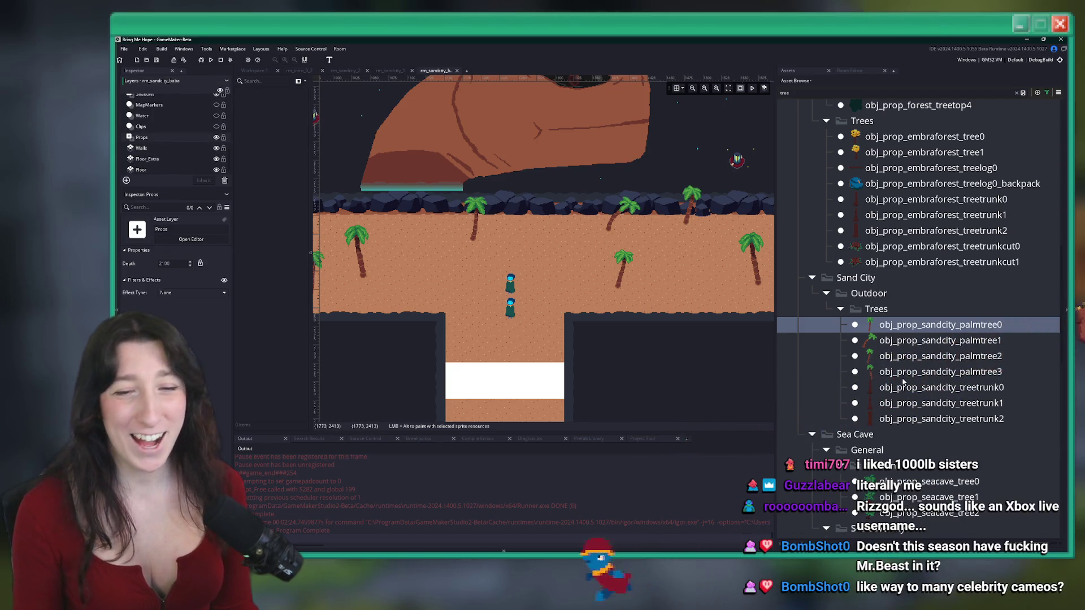
pyautogui.scroll(-15, 905, 400)
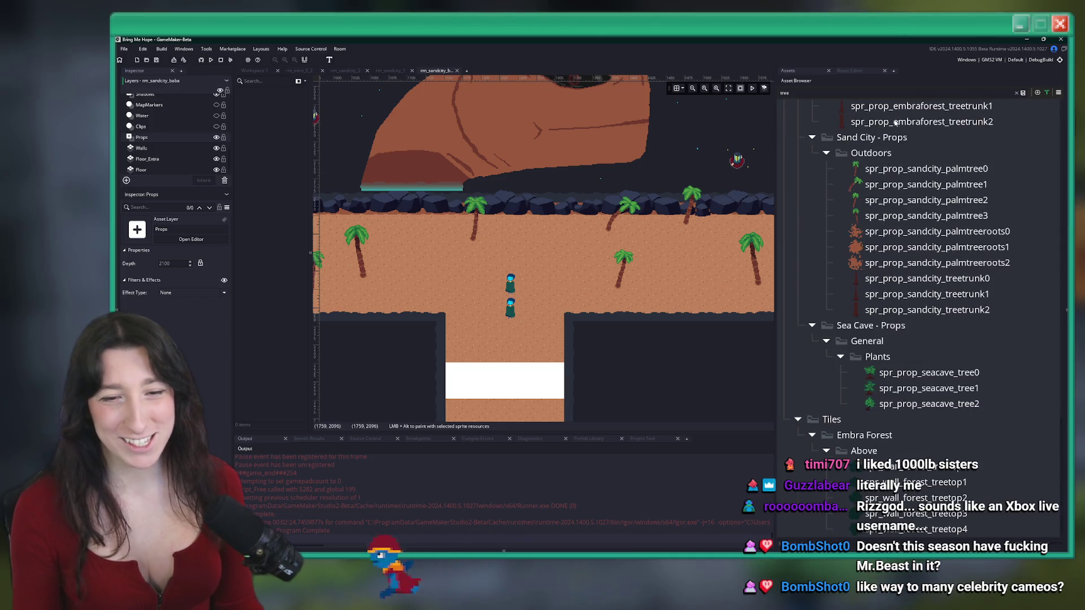
# Replace the asset search with 'sandcity_mo', then switch to the YouTube browser window
pyautogui.click(888, 94)
pyautogui.press('BackSpace')
pyautogui.press('BackSpace')
pyautogui.press('BackSpace')
pyautogui.write('sand')
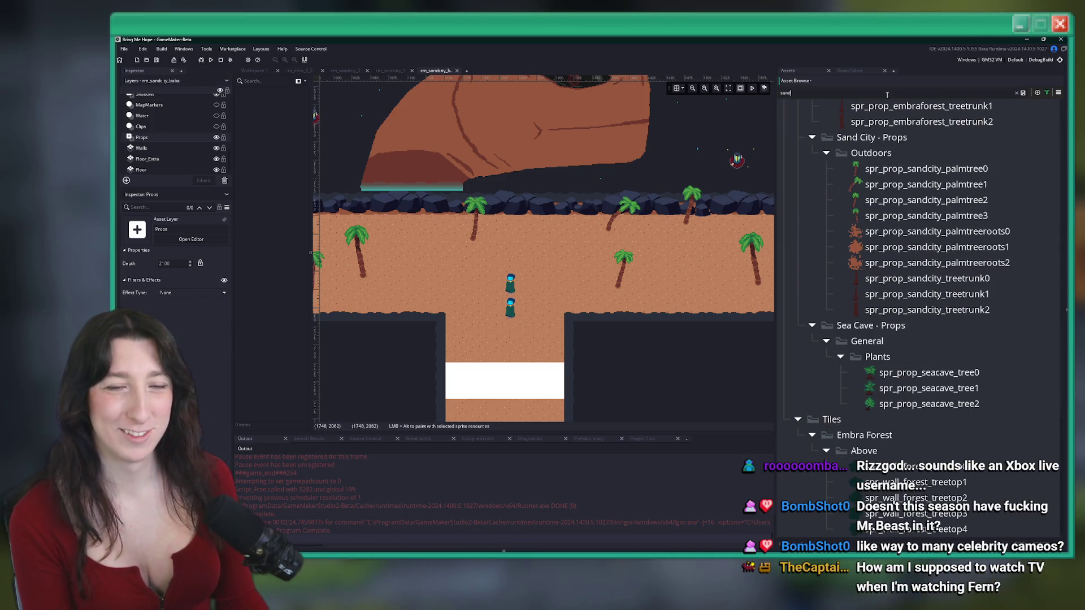
pyautogui.write('city_mo')
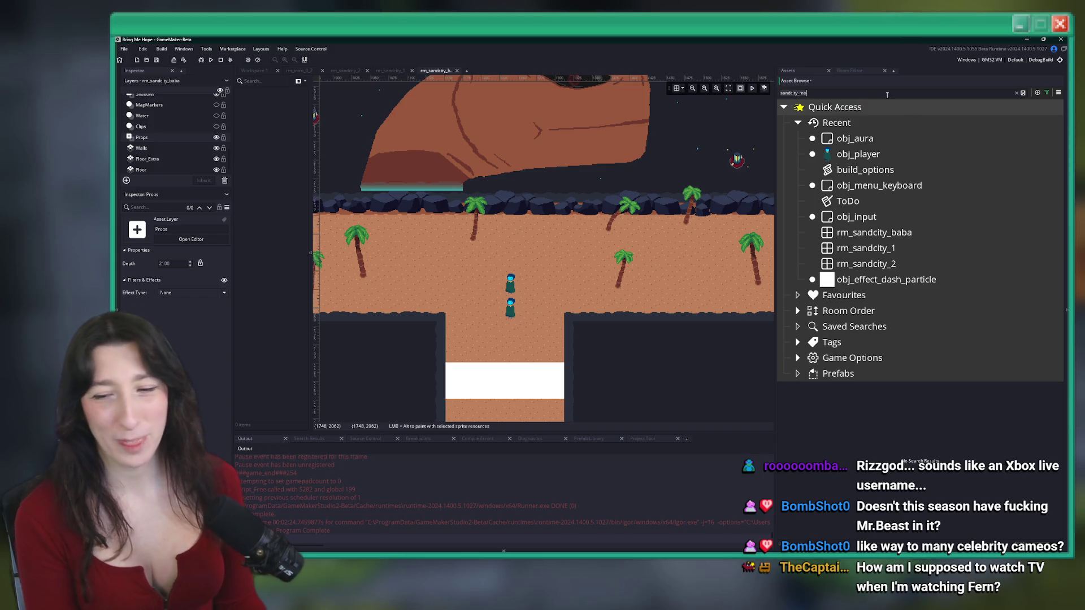
pyautogui.scroll(-3, 918, 263)
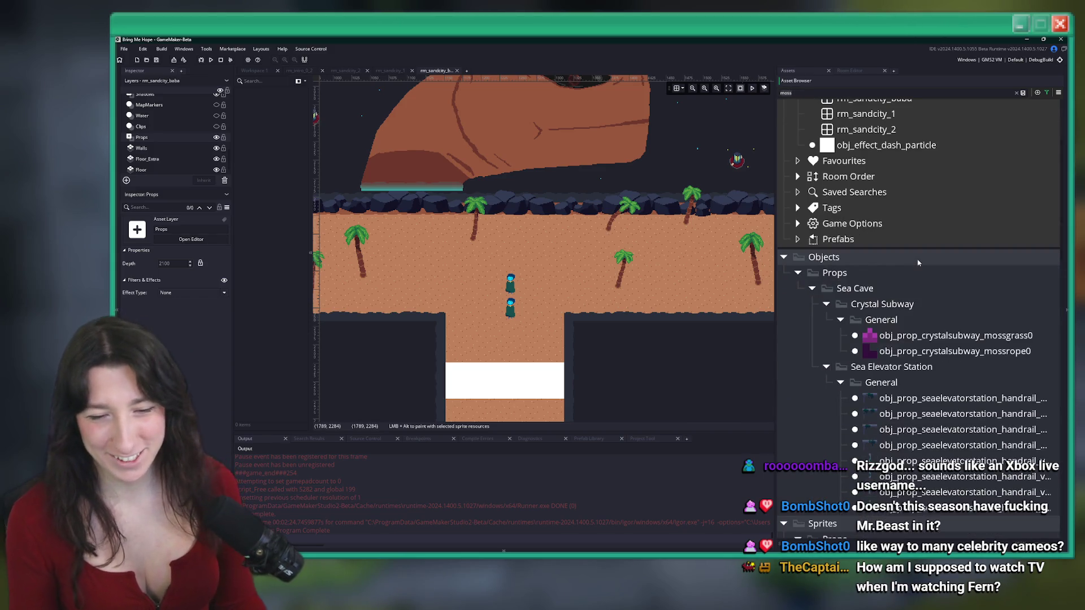
pyautogui.write('s')
pyautogui.scroll(-15, 929, 195)
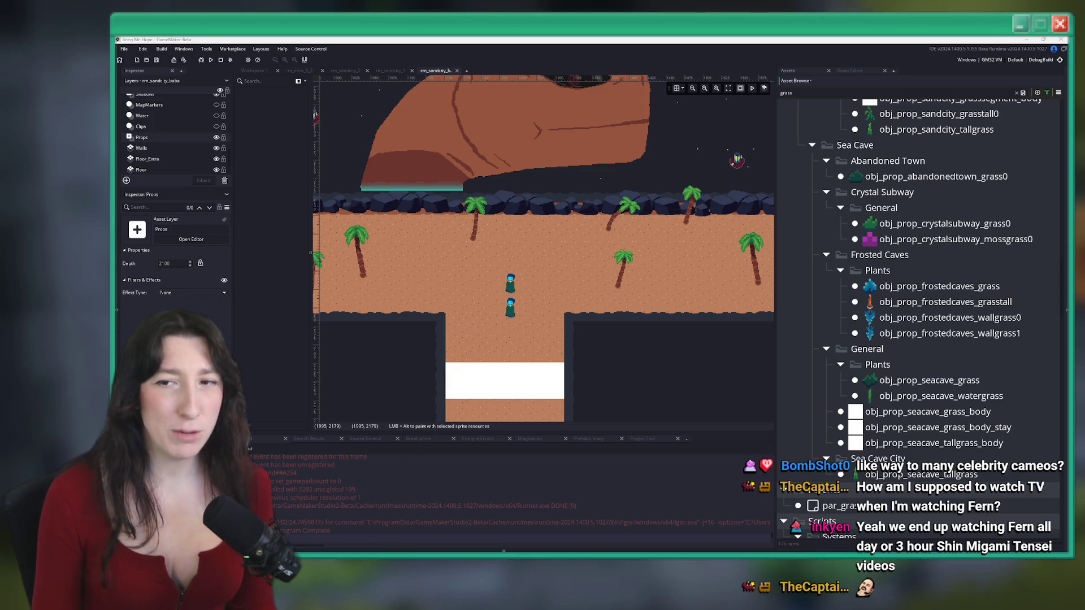
pyautogui.hotkey('alt', 'Tab')
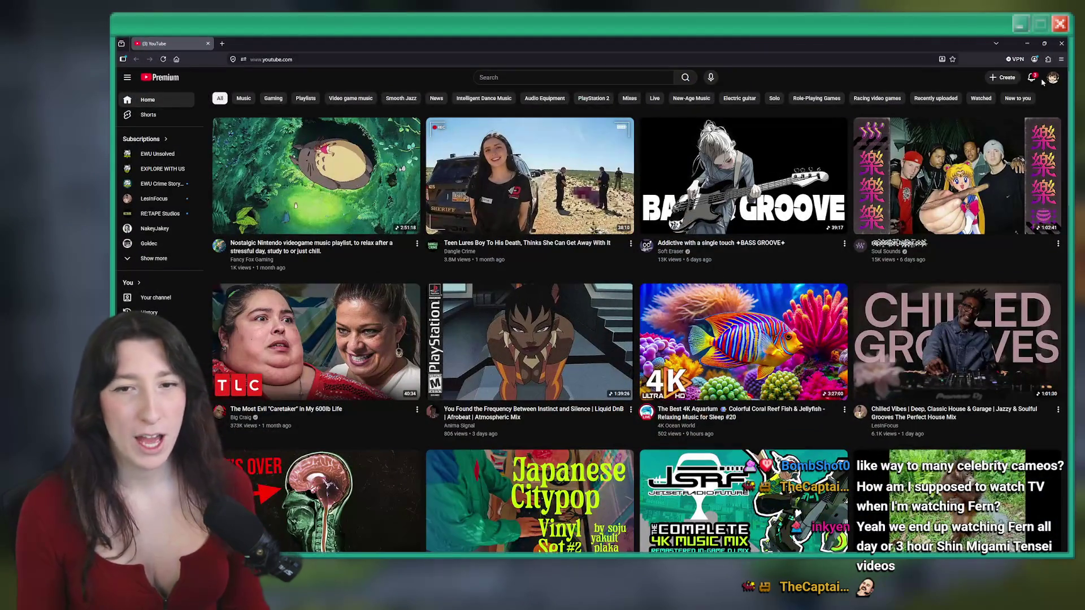
# Go to YouTube Studio from the account menu and open the channel Analytics overview
pyautogui.click(1051, 79)
pyautogui.click(1024, 188)
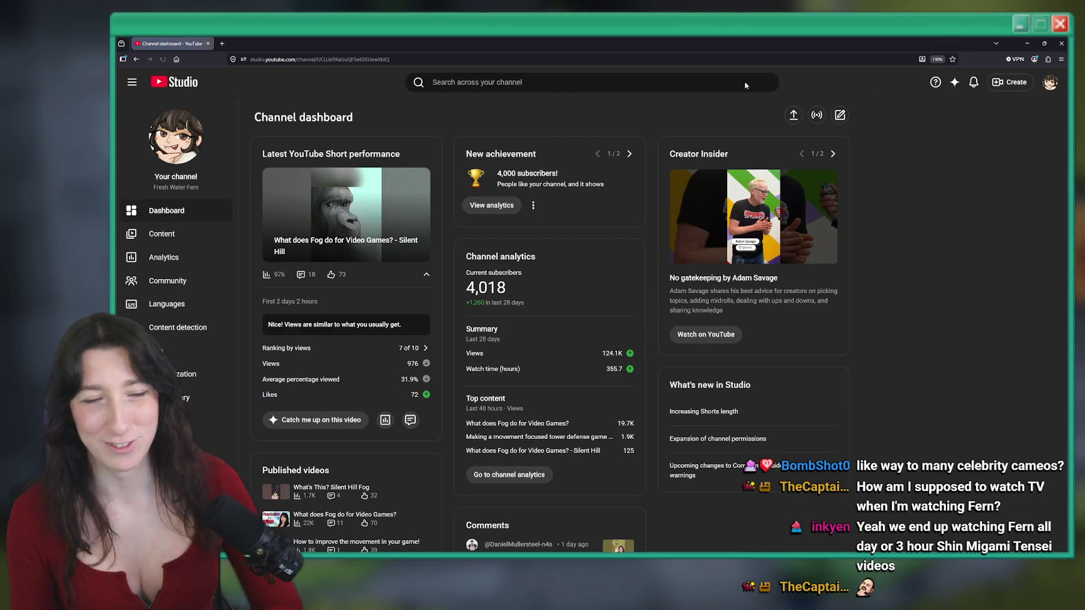
pyautogui.click(182, 232)
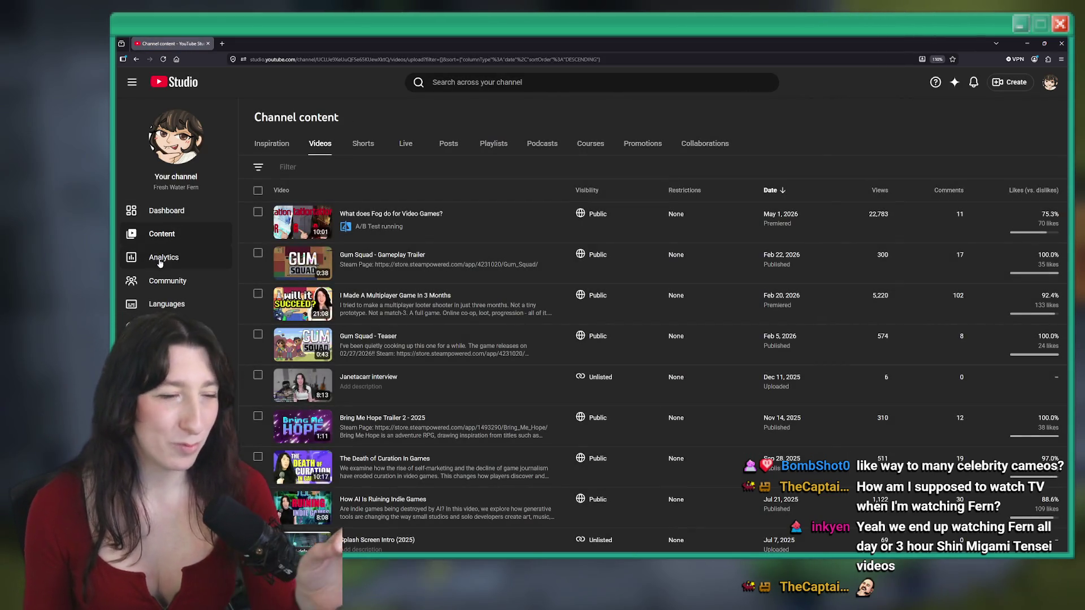
pyautogui.click(168, 263)
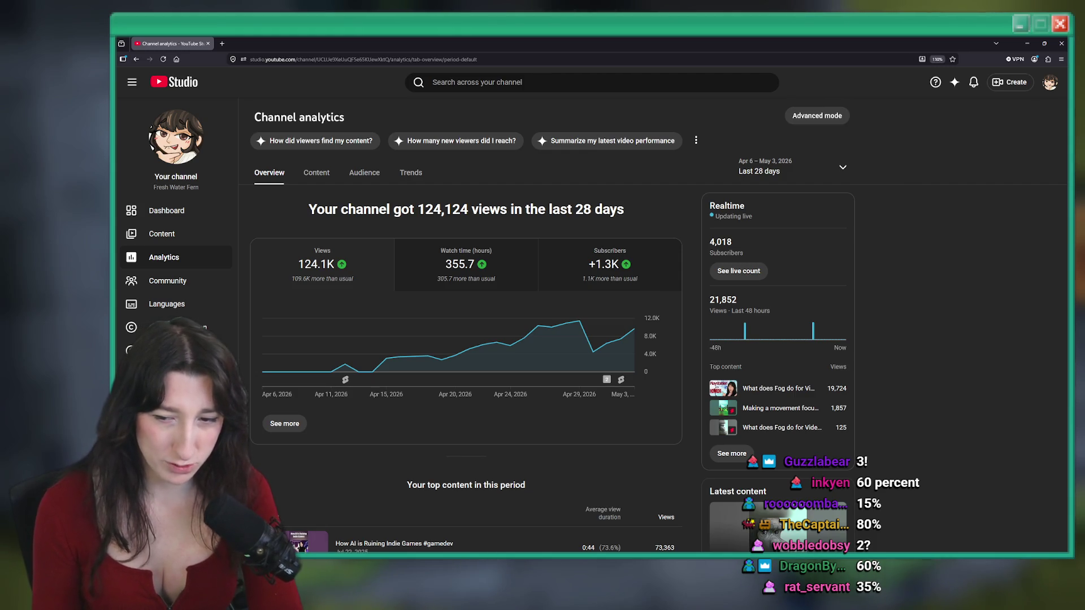
# Show Audience analytics and filter Device type to Videos, highlighting TV's 32.5% share
pyautogui.click(361, 174)
pyautogui.scroll(-10, 641, 347)
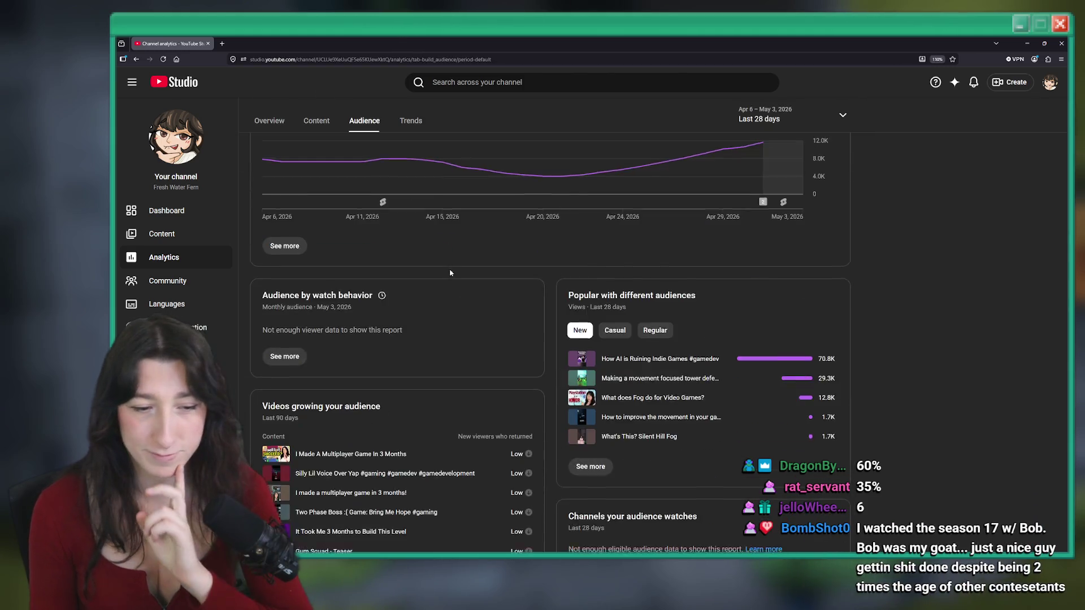
pyautogui.scroll(-5, 640, 348)
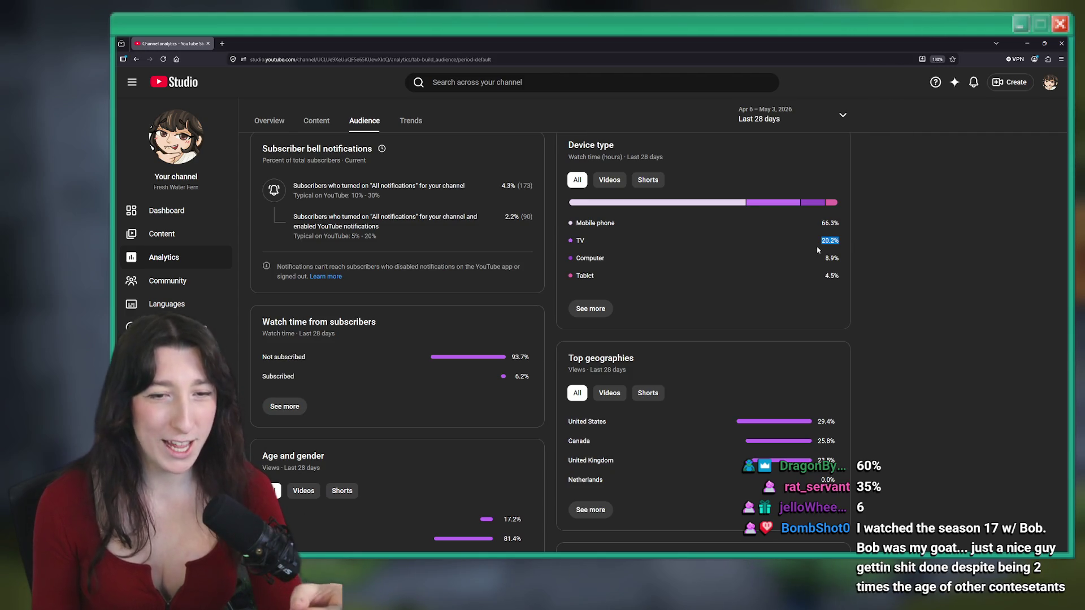
pyautogui.click(609, 180)
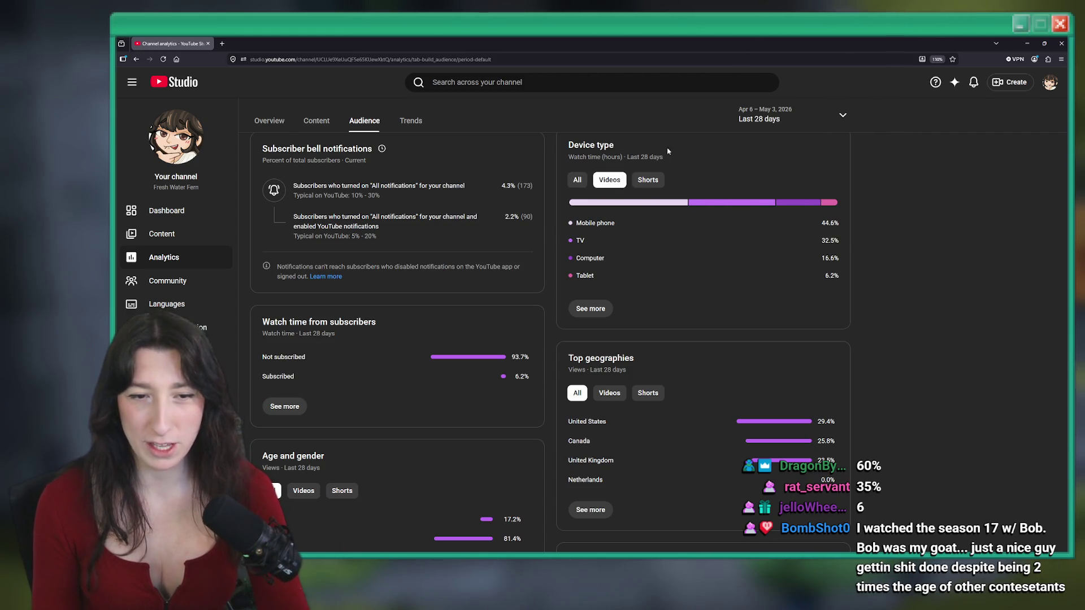
pyautogui.click(648, 180)
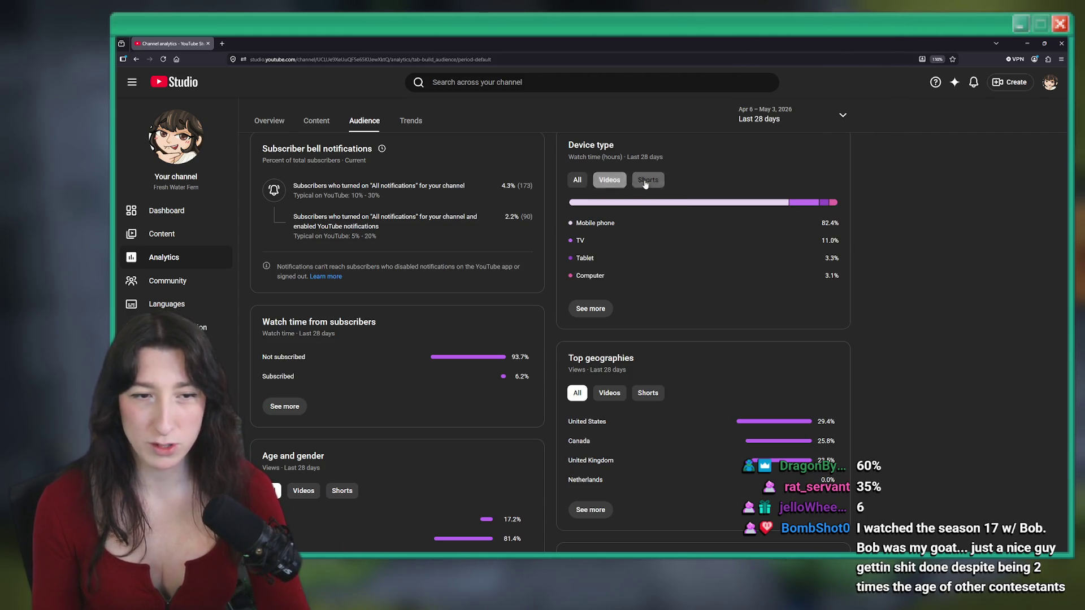
pyautogui.click(610, 179)
pyautogui.moveTo(840, 243); pyautogui.dragTo(823, 245)
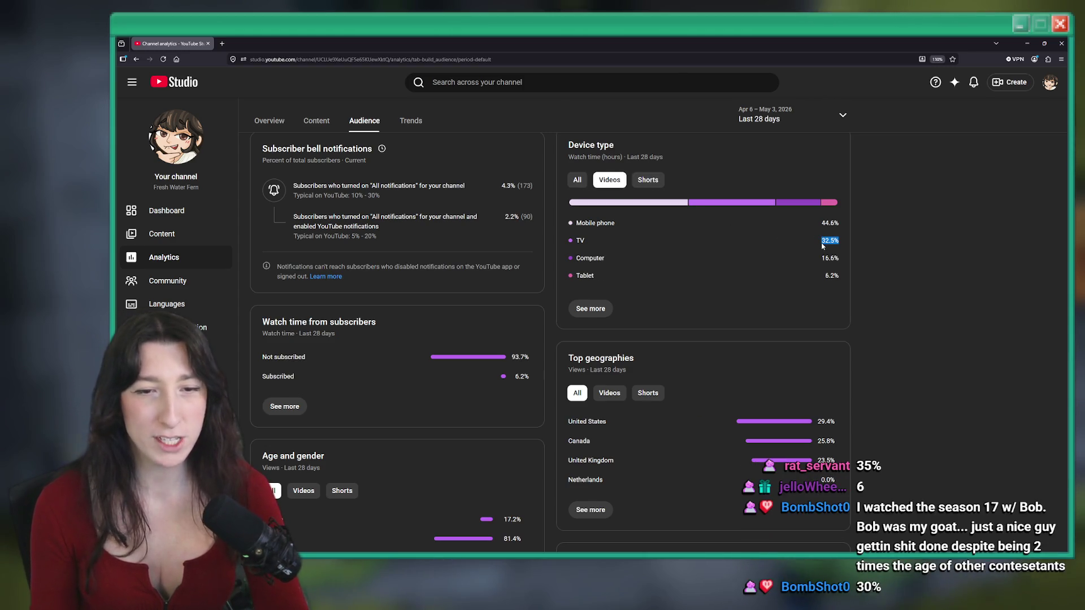
pyautogui.click(963, 238)
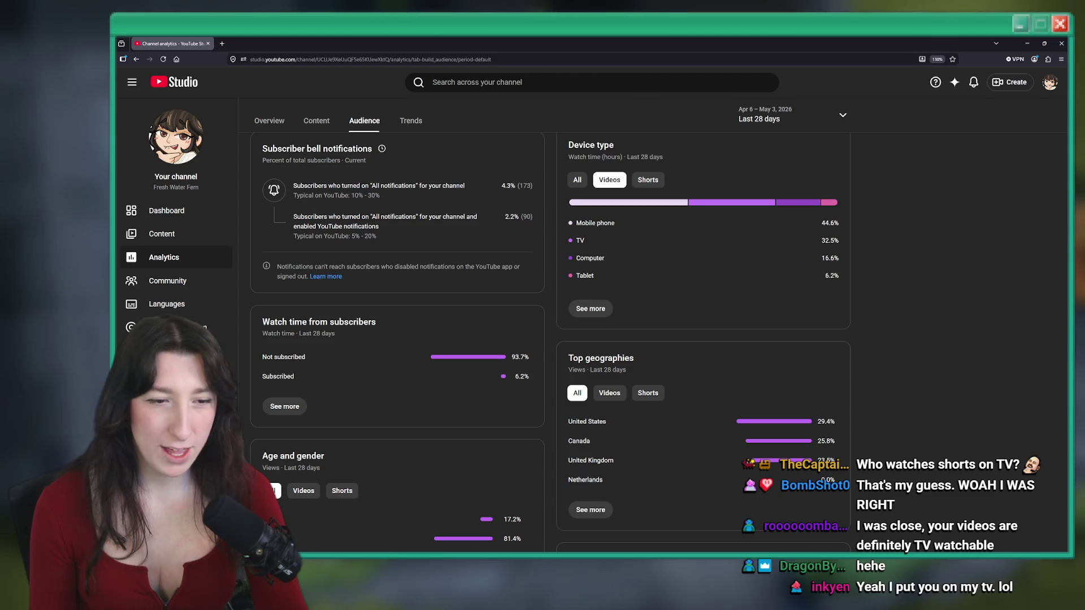
pyautogui.scroll(-4, 588, 437)
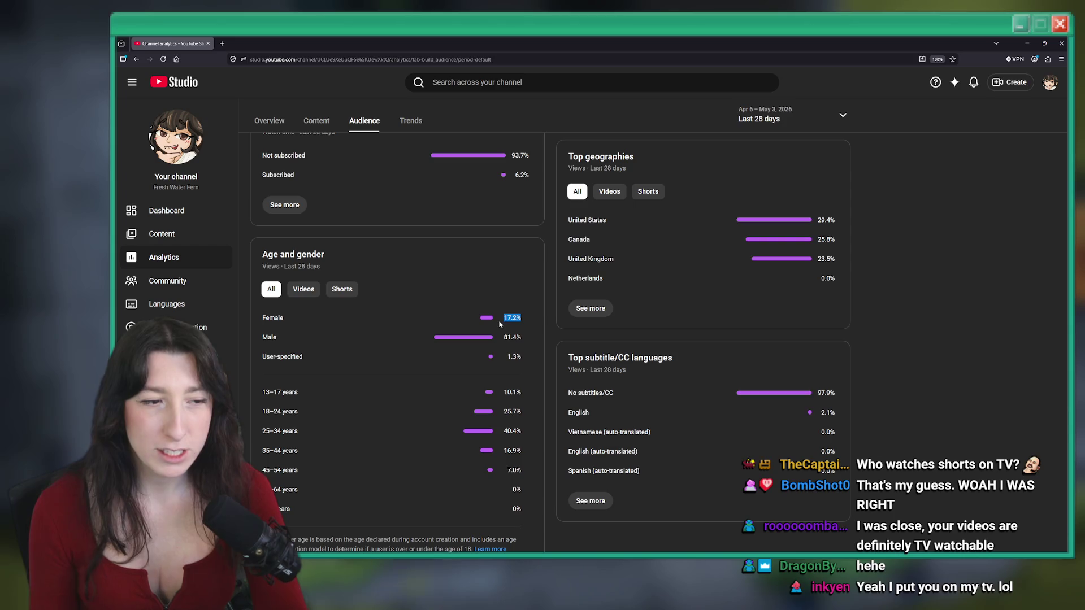
pyautogui.click(303, 289)
pyautogui.click(356, 290)
pyautogui.click(464, 305)
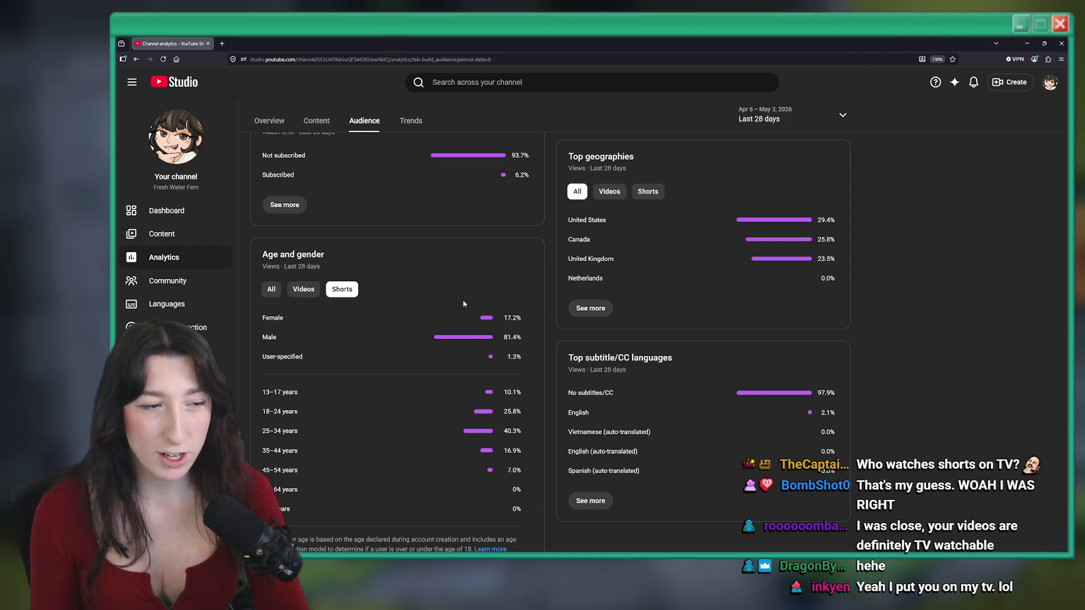
pyautogui.click(305, 290)
pyautogui.moveTo(523, 318); pyautogui.dragTo(504, 320)
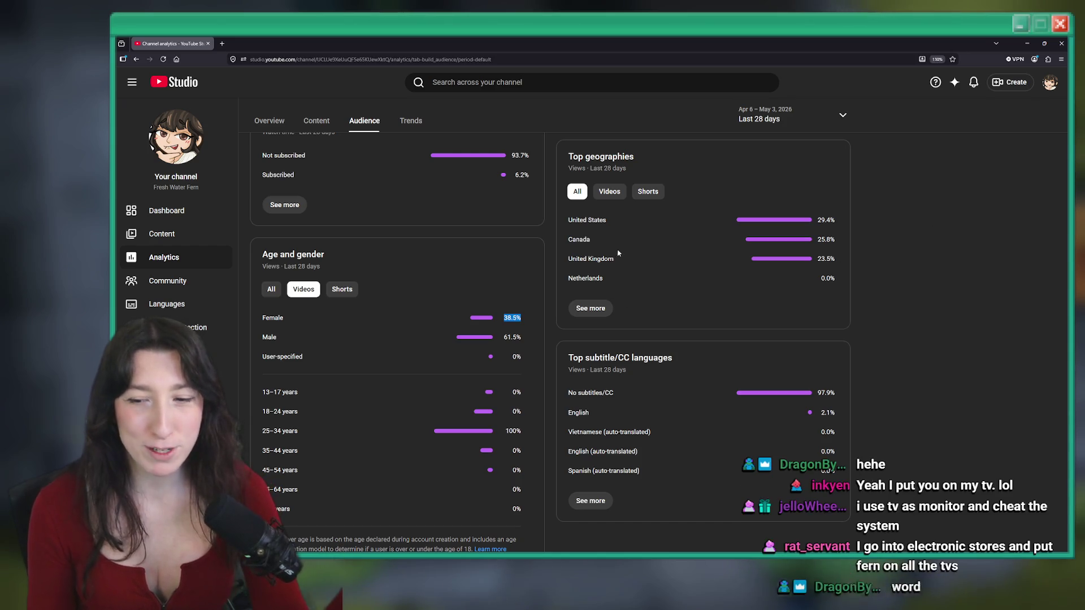
pyautogui.scroll(-1, 588, 301)
pyautogui.click(547, 258)
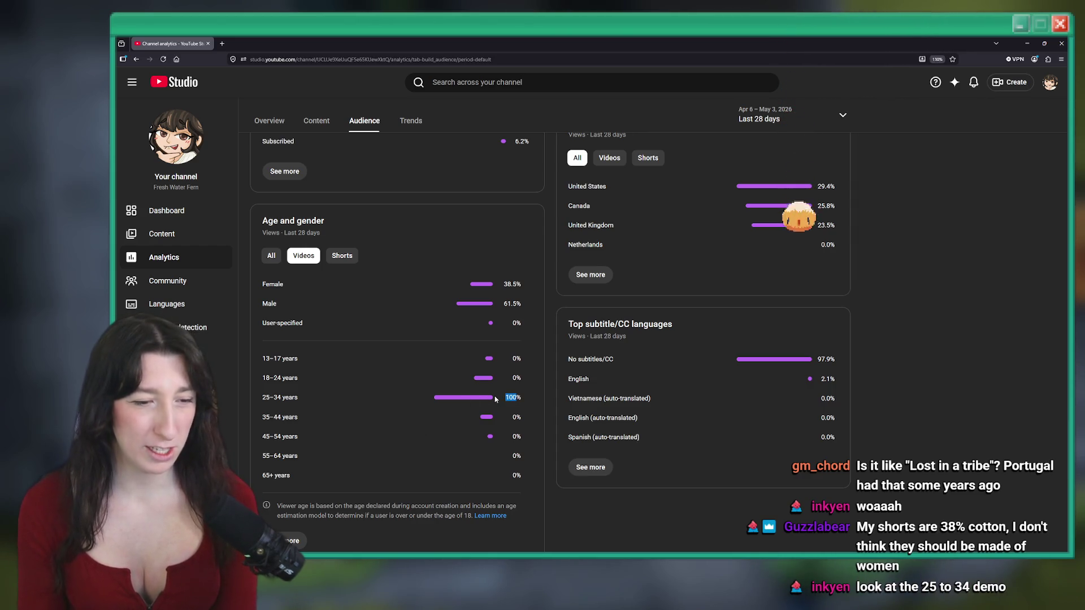
pyautogui.moveTo(519, 400); pyautogui.dragTo(505, 399)
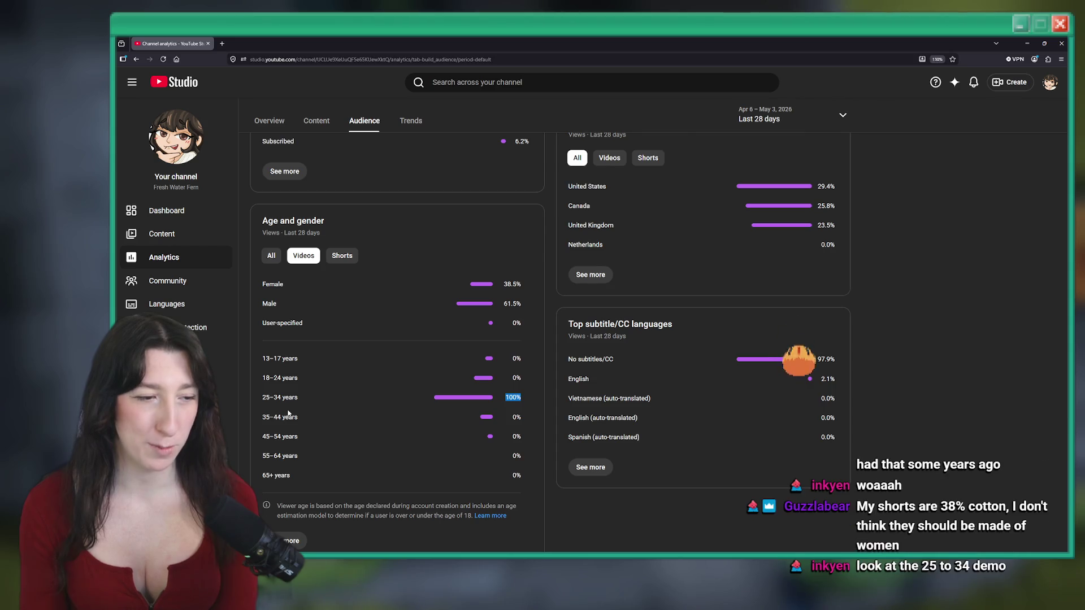
pyautogui.click(537, 391)
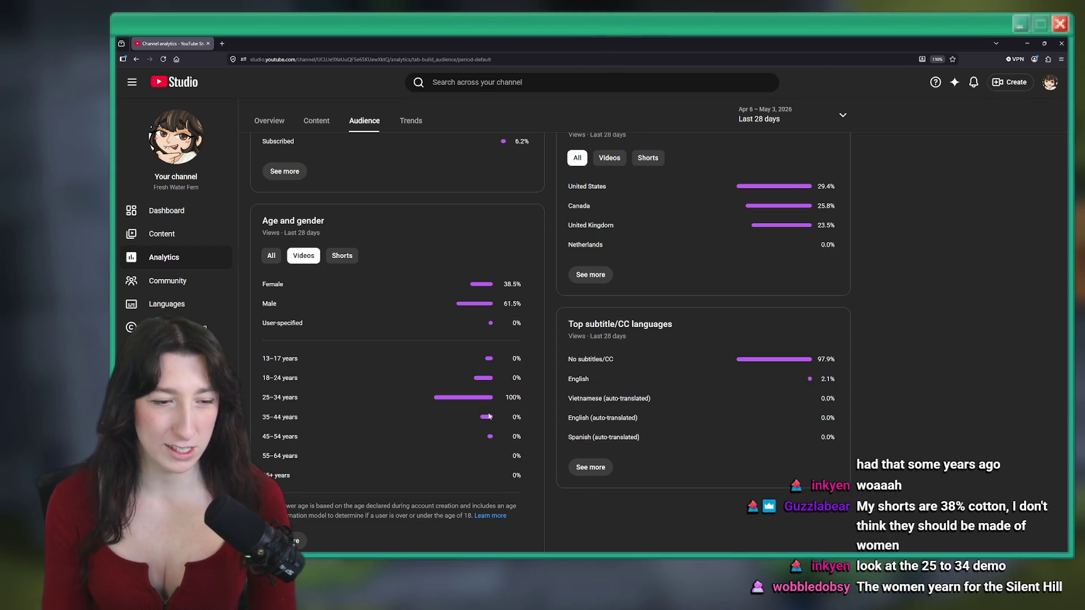
pyautogui.click(342, 256)
pyautogui.click(303, 256)
pyautogui.click(271, 256)
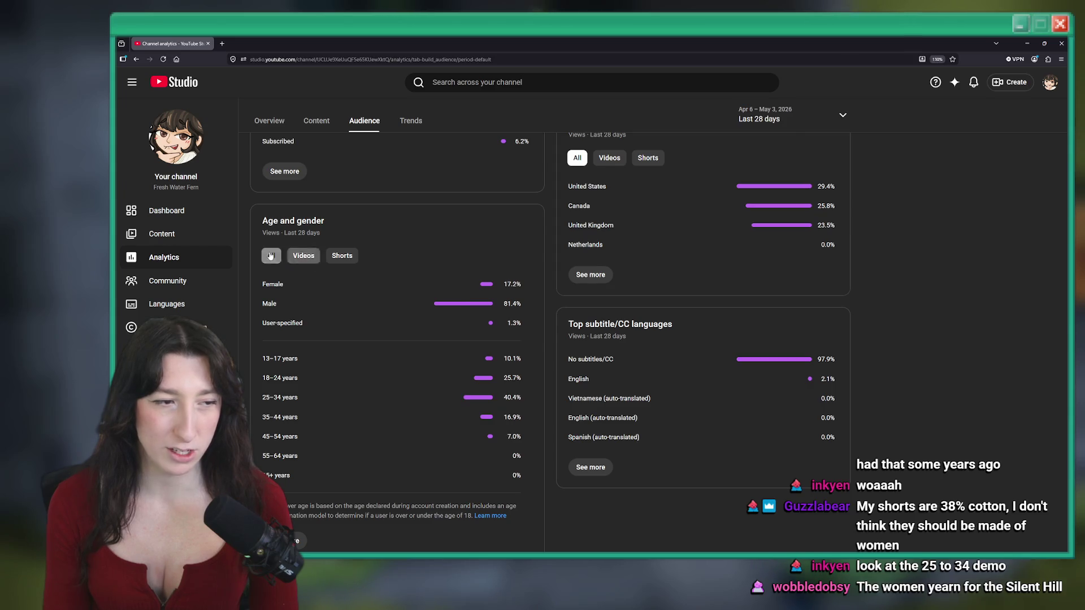
pyautogui.click(303, 256)
pyautogui.click(342, 255)
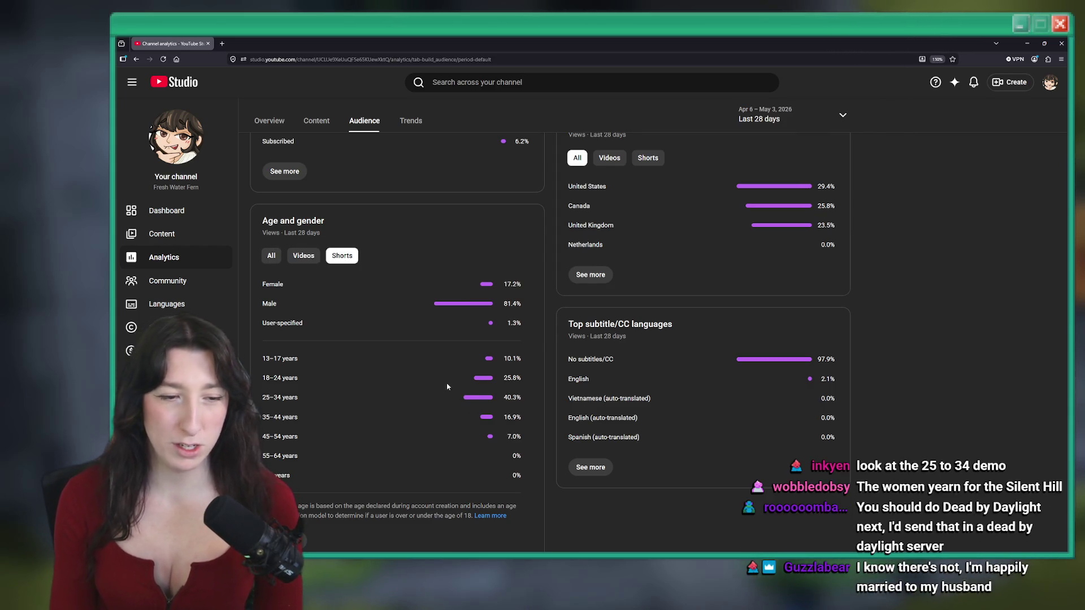
pyautogui.click(305, 258)
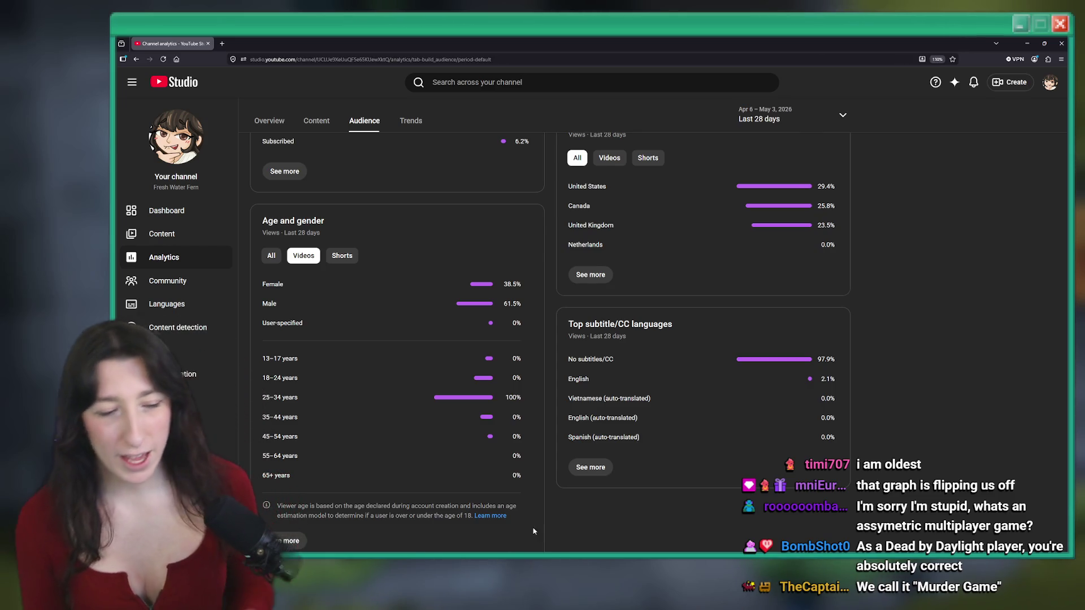
pyautogui.press('super')
# Launch Aseprite, create a new sprite with a dark-filled canvas, and add a second layer
pyautogui.write('aseprite')
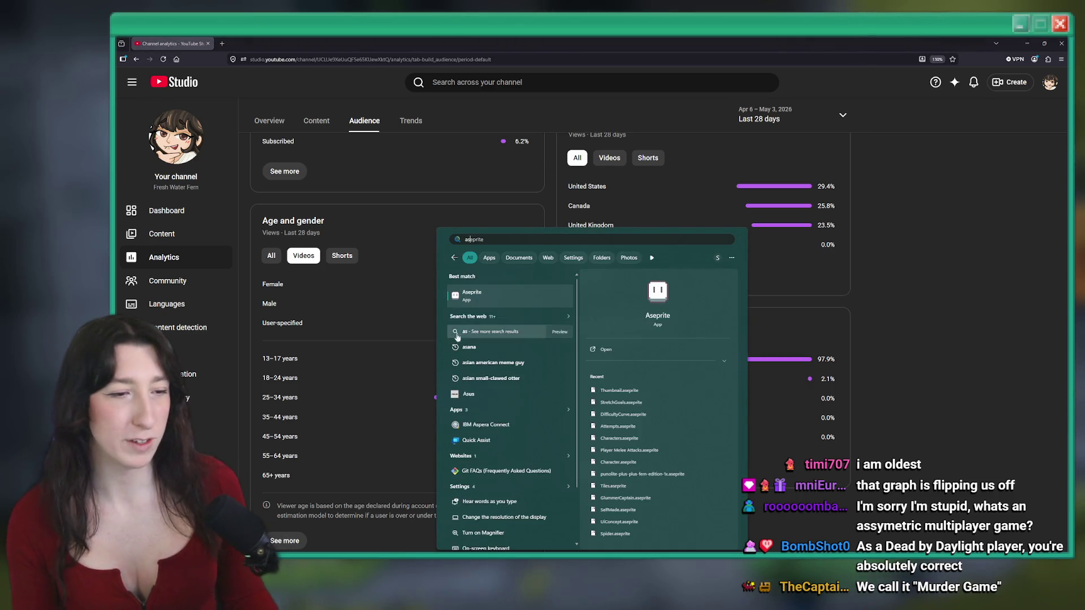
pyautogui.press('Escape')
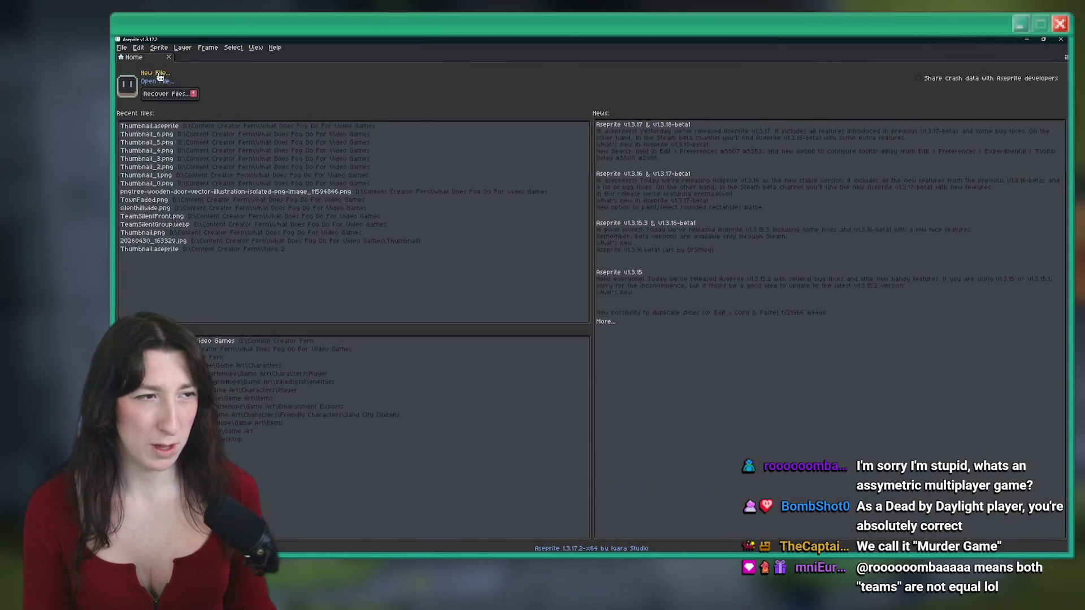
pyautogui.click(160, 76)
pyautogui.press('Return')
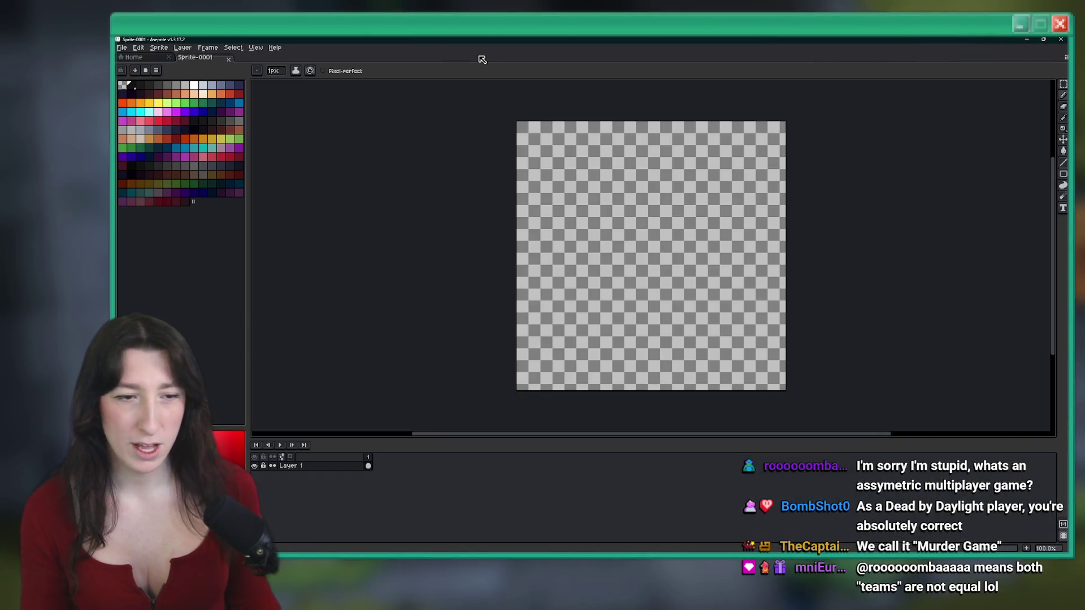
pyautogui.click(670, 238)
pyautogui.hotkey('shift', 'ctrl', 'n')
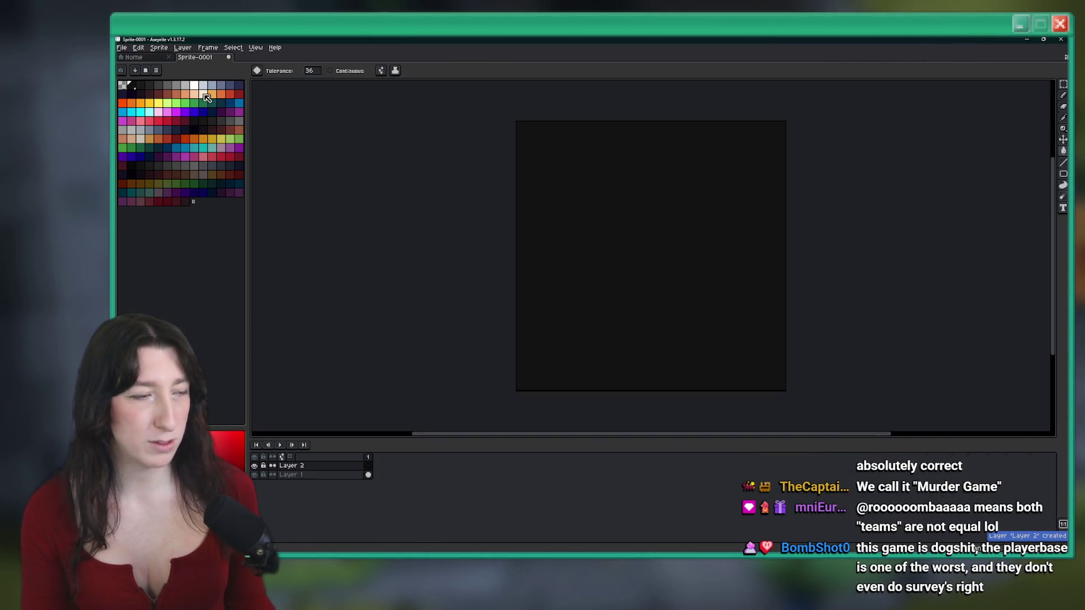
# Draw white dots with a smaller pencil, fill the left dot red, and set tolerance to 0
pyautogui.press('b')
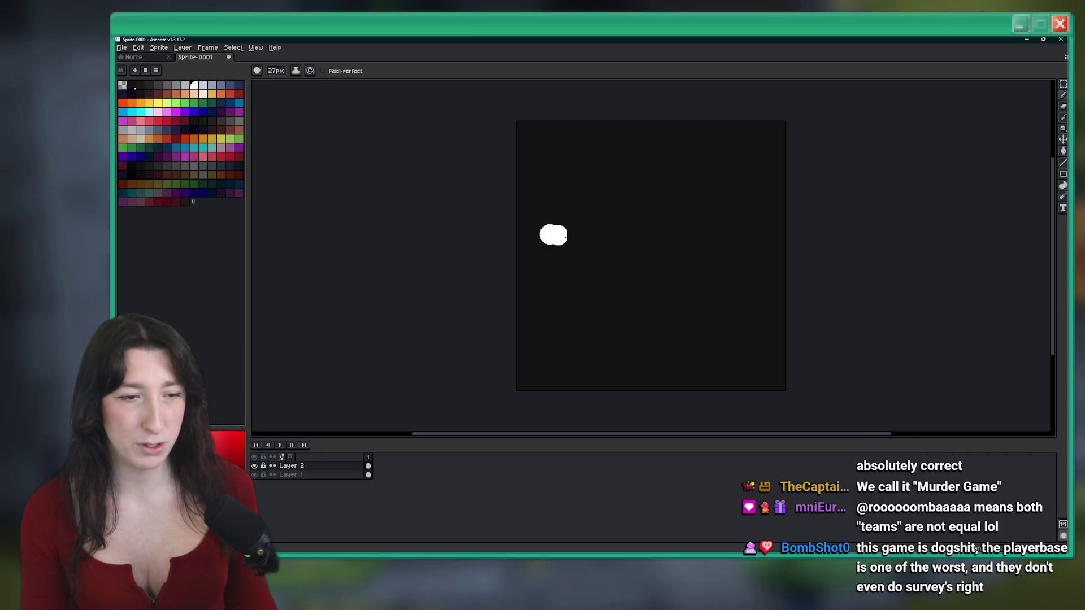
pyautogui.hscroll(2, 554, 235)
pyautogui.press('-')
pyautogui.press('-')
pyautogui.press('-')
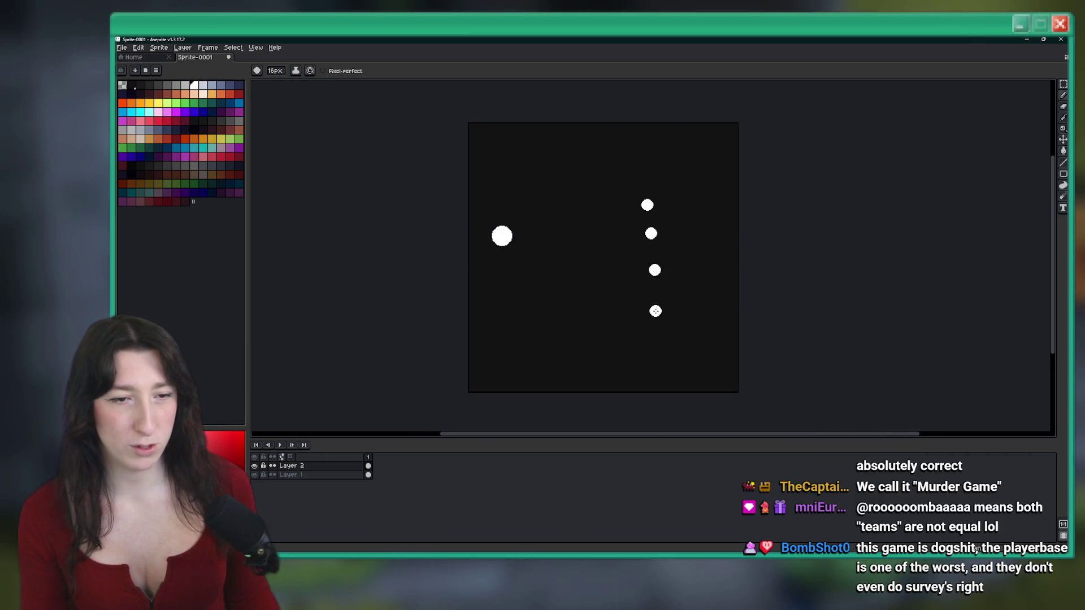
pyautogui.scroll(5, 484, 245)
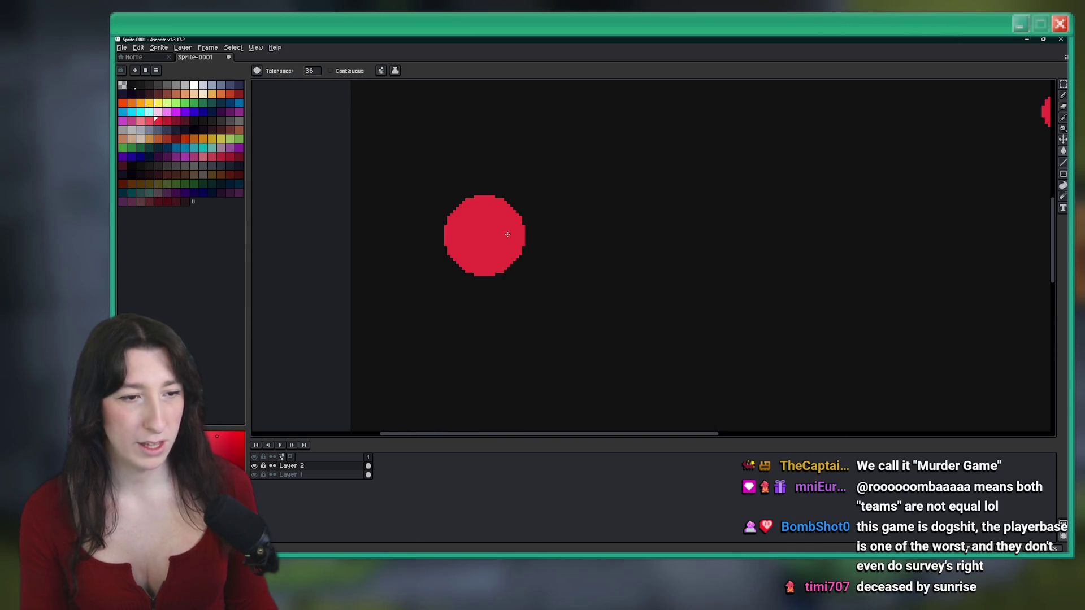
pyautogui.scroll(-5, 498, 237)
pyautogui.scroll(2, 489, 234)
pyautogui.hotkey('ctrl', 'z')
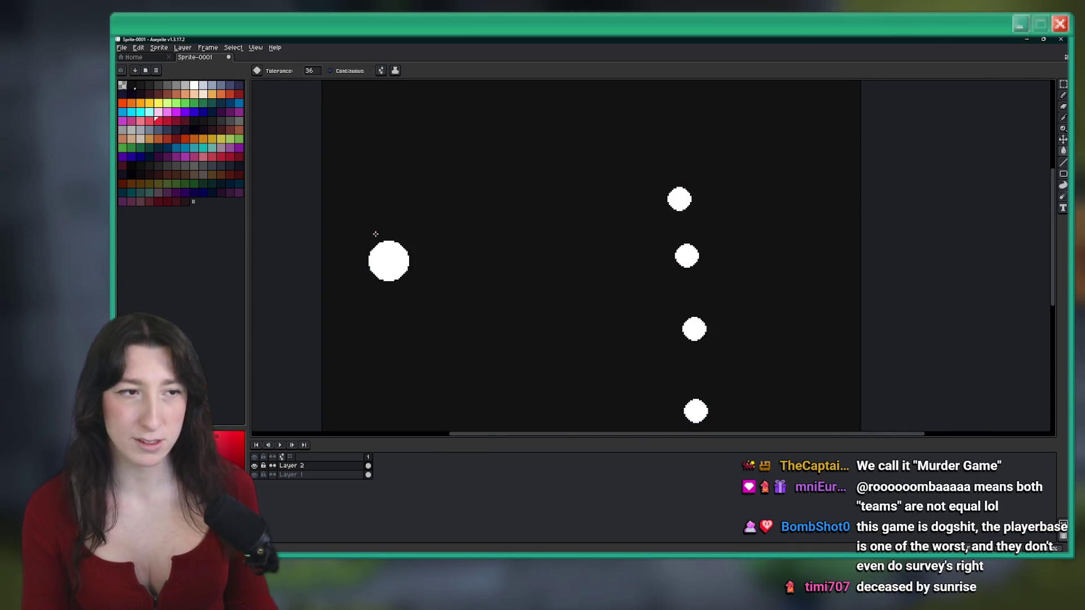
pyautogui.click(384, 257)
pyautogui.click(312, 72)
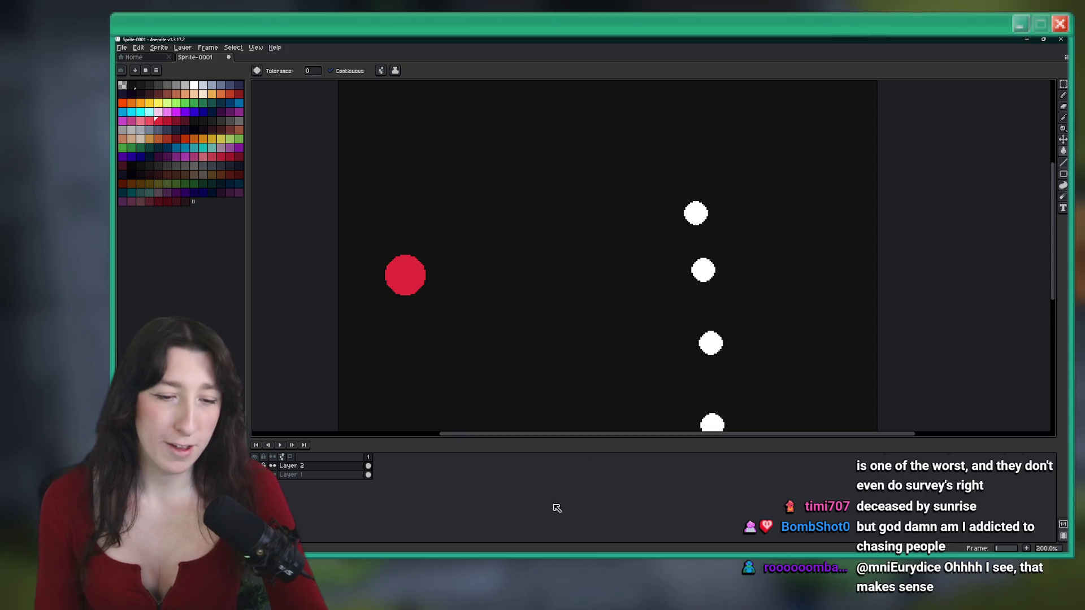
pyautogui.press('super')
# Launch Steam and open Dead by Daylight from a library search for 'dead'
pyautogui.write('steam')
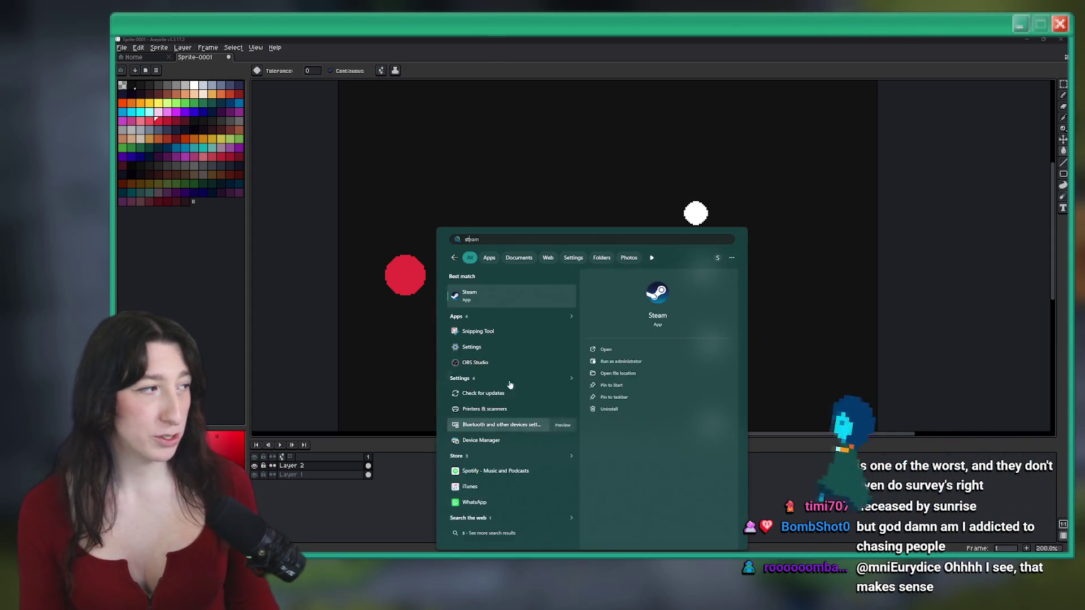
pyautogui.press('Escape')
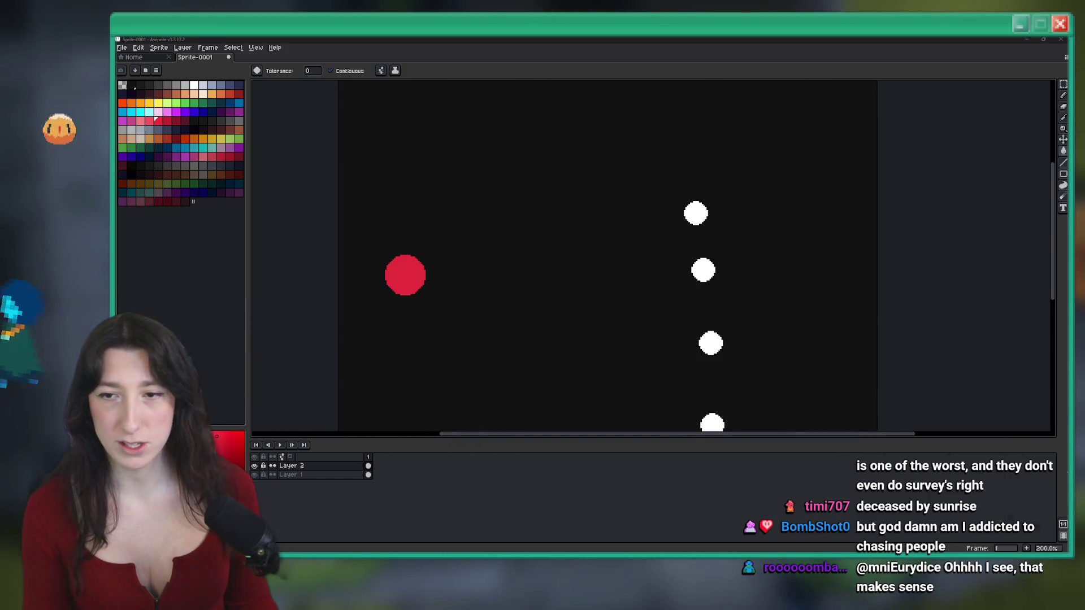
pyautogui.write('dead')
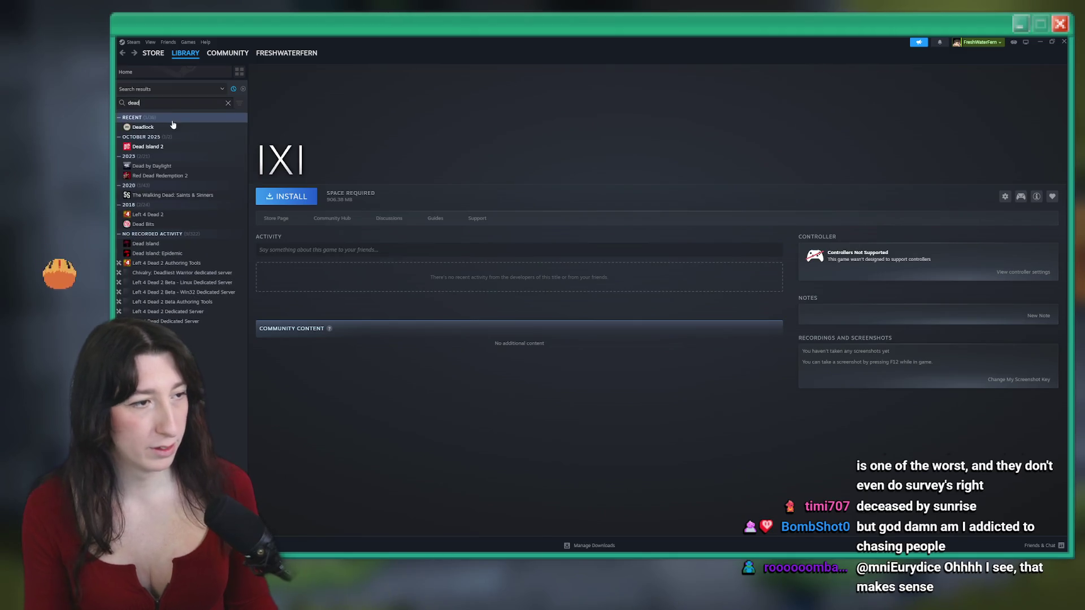
pyautogui.click(159, 170)
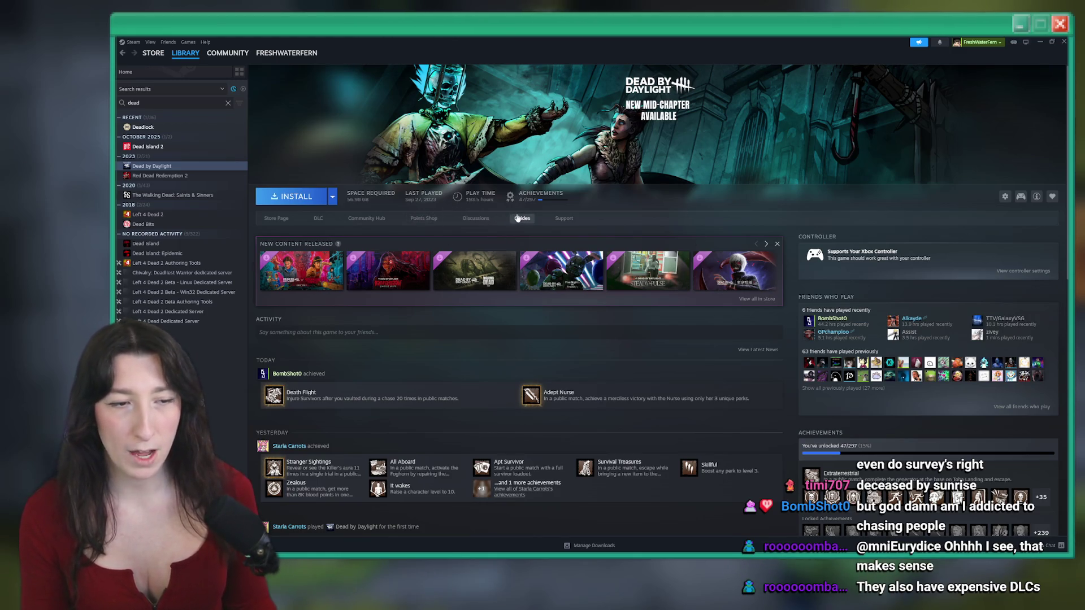
pyautogui.hotkey('alt', 'Tab')
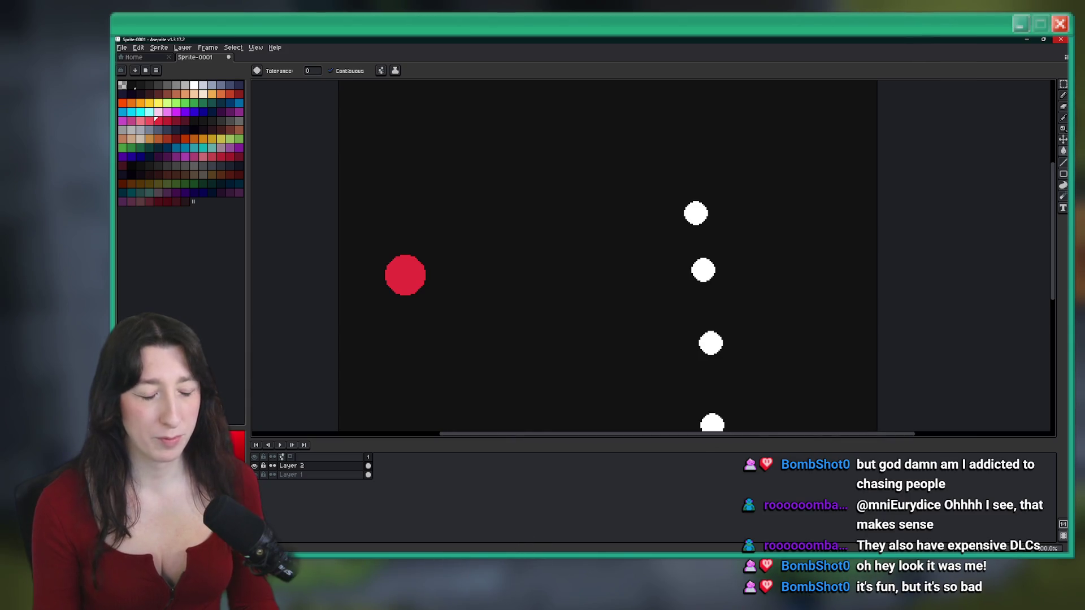
# Bring Steam back up and open Captcha The Flag via a library search for 'ca'
pyautogui.press('super')
pyautogui.write('steam')
pyautogui.press('Return')
pyautogui.press('BackSpace')
pyautogui.press('BackSpace')
pyautogui.press('BackSpace')
pyautogui.write('ca')
pyautogui.click(152, 127)
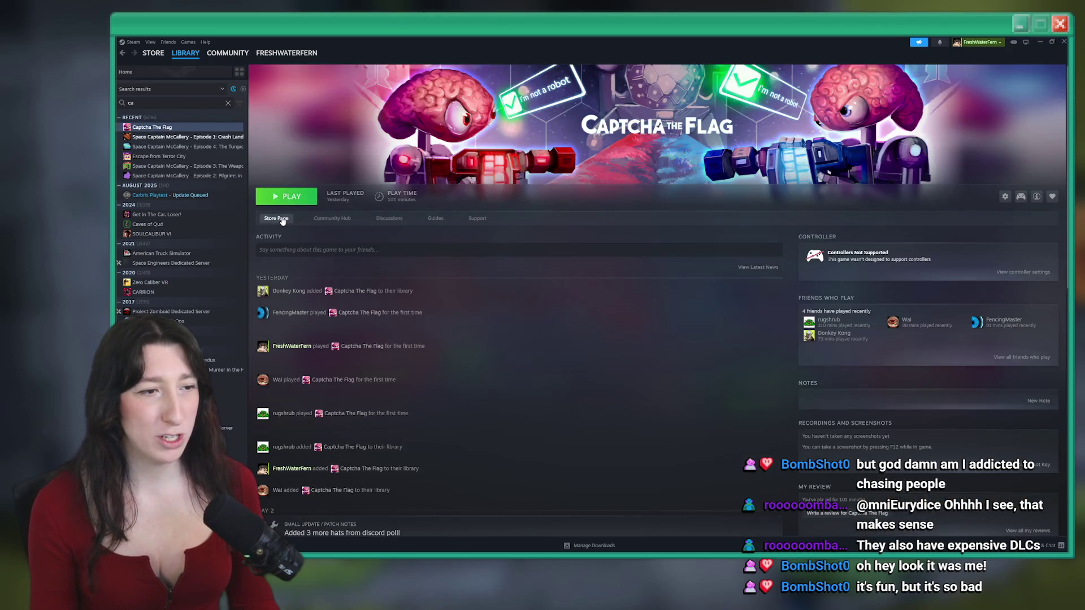
# Open the Captcha The Flag store page and watch its trailer fullscreen, skipping to the title card
pyautogui.click(283, 219)
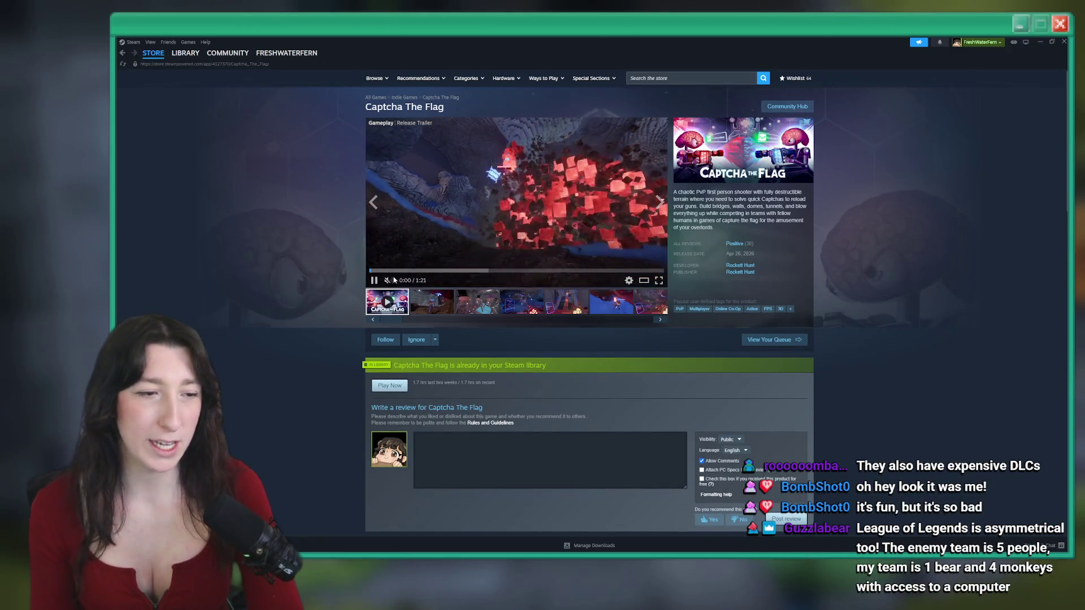
pyautogui.click(659, 280)
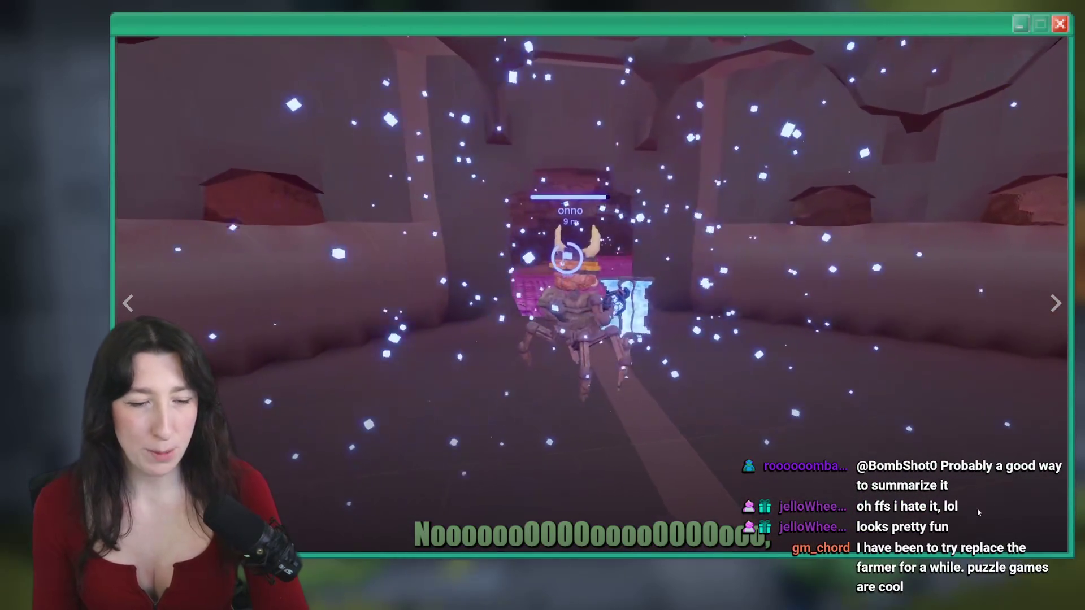
pyautogui.click(997, 543)
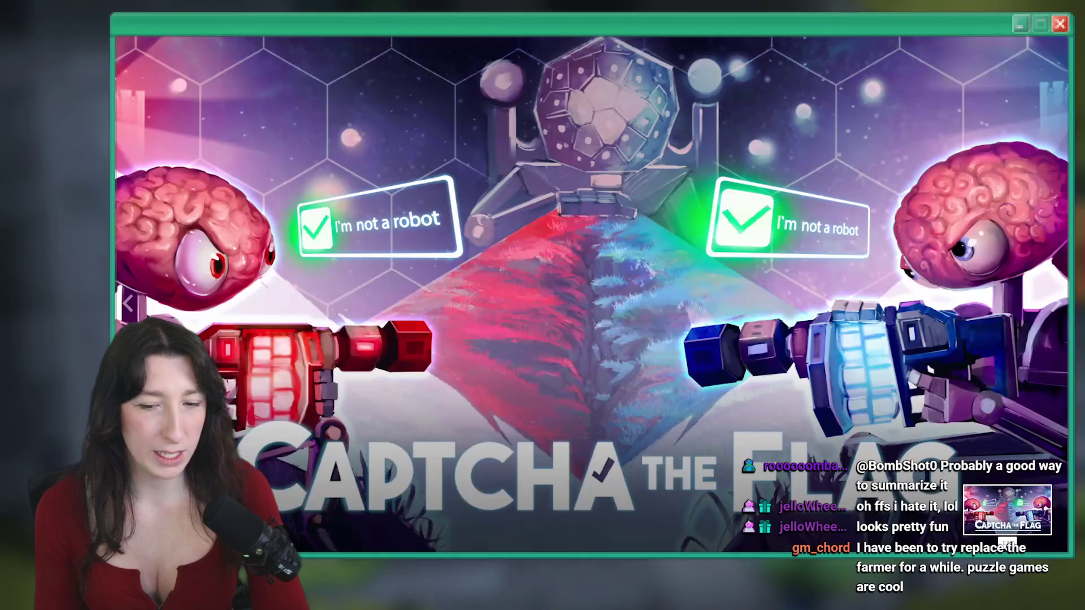
# Exit fullscreen and post a recommending review advising groups of 4+ for 2v2, best with 3v3+
pyautogui.press('Escape')
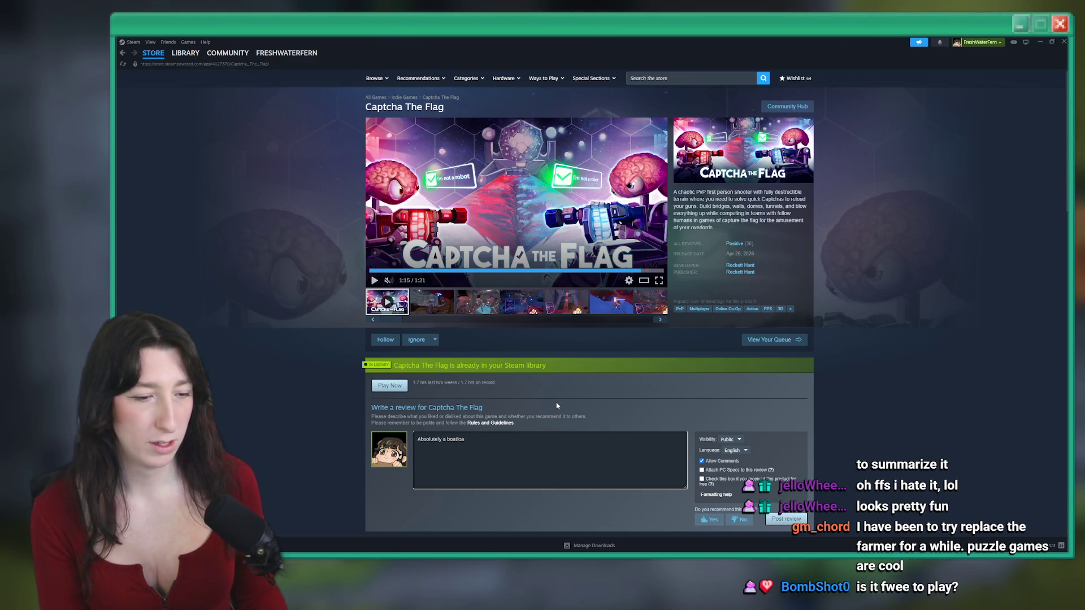
pyautogui.write('d of')
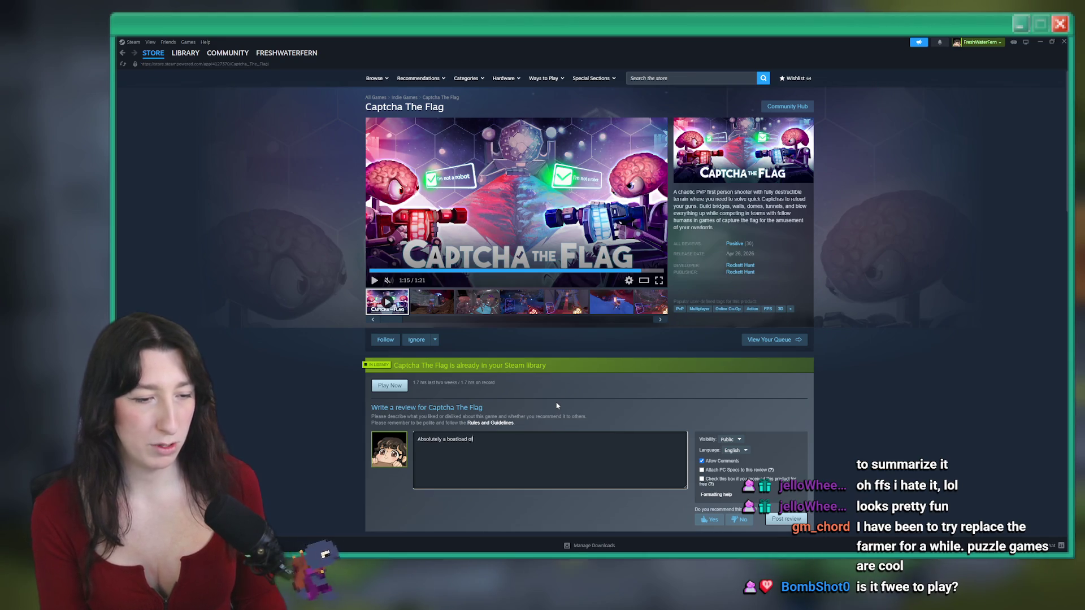
pyautogui.write(' fun! M')
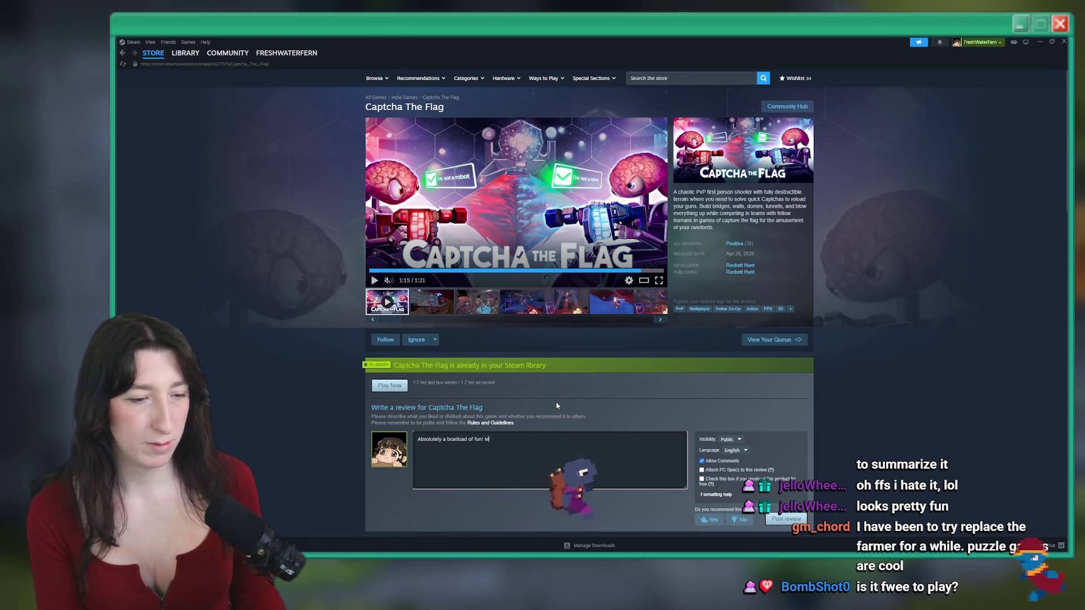
pyautogui.write('ake sure you have')
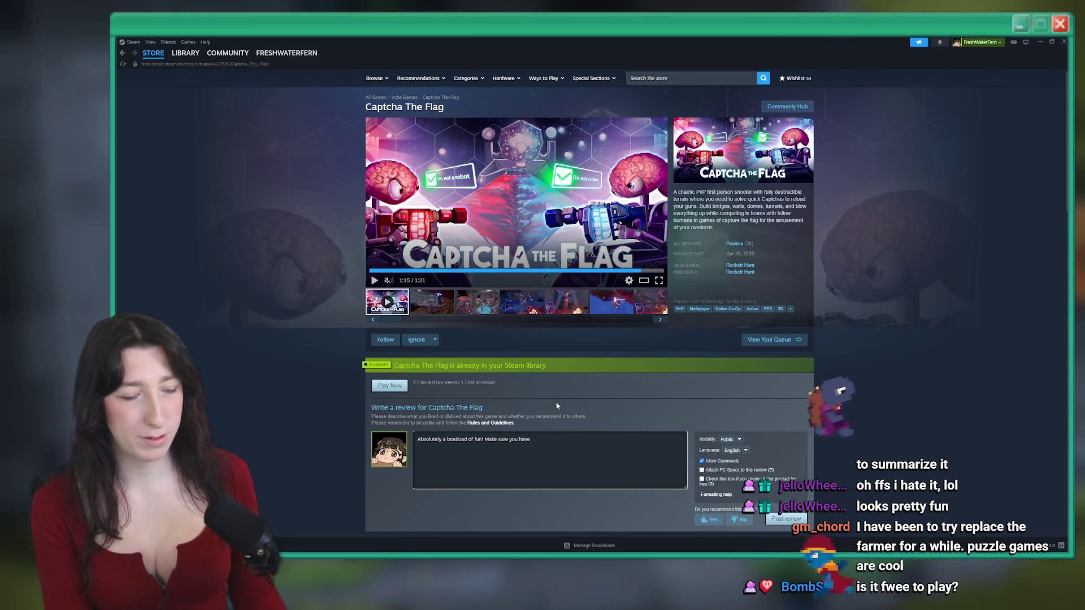
pyautogui.write(' at least a group of ')
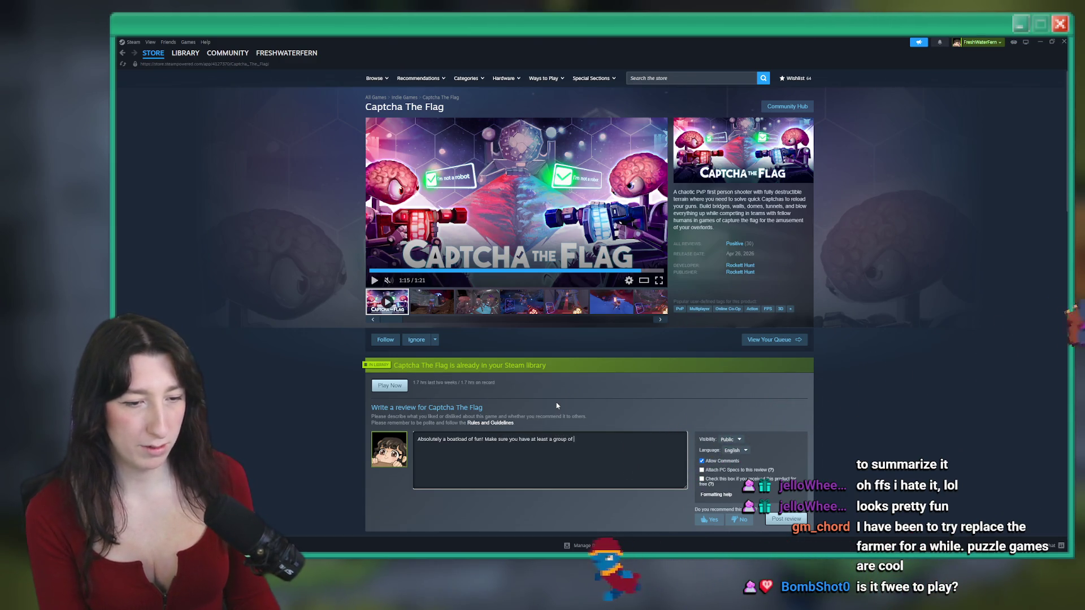
pyautogui.write('4 so you can 2v')
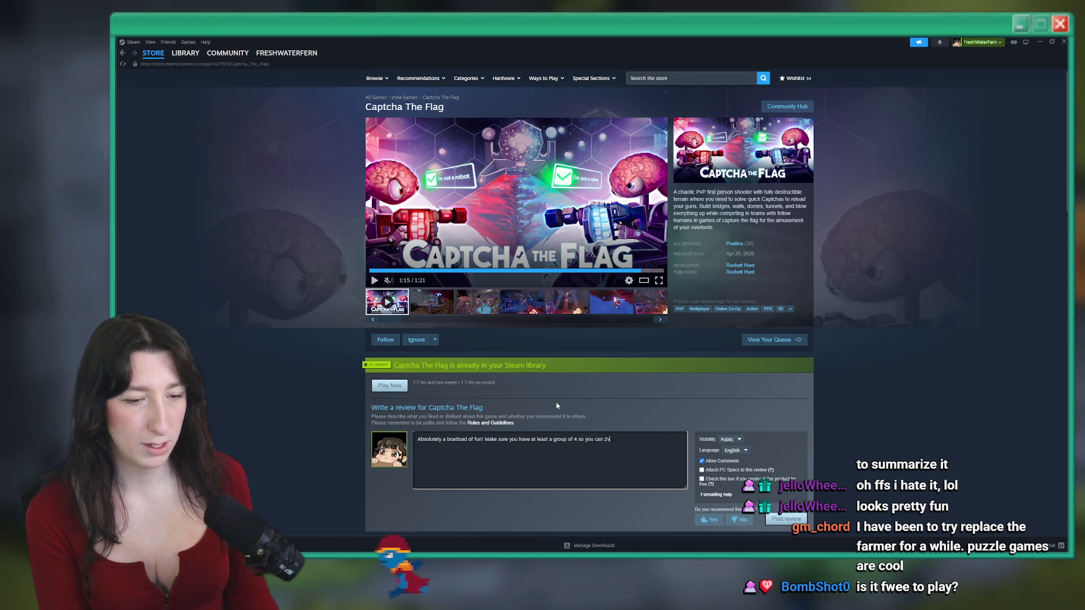
pyautogui.write('2, works best wit')
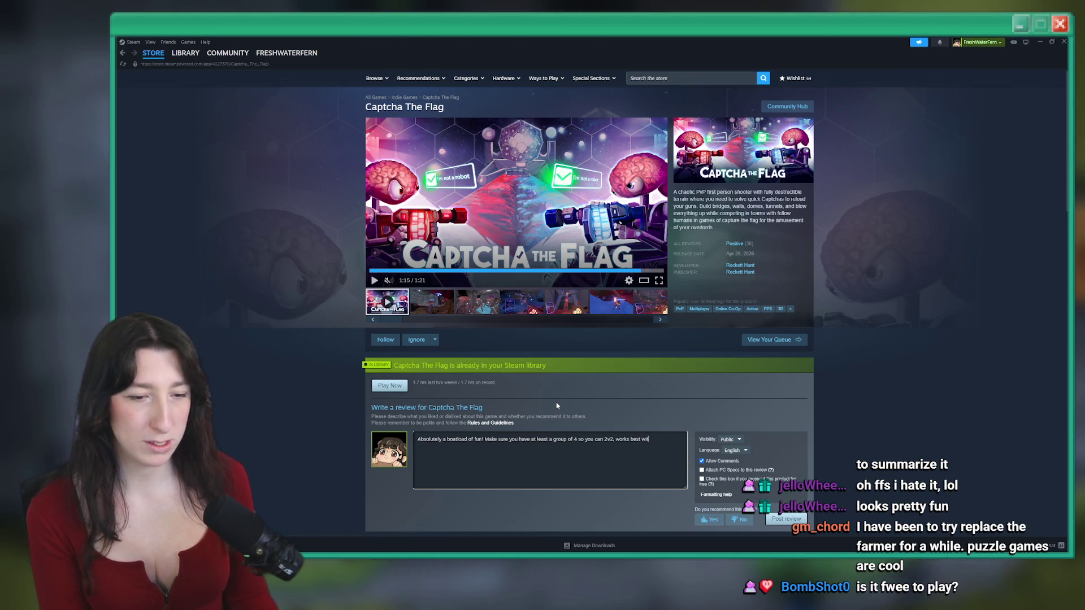
pyautogui.write('h 3v3+')
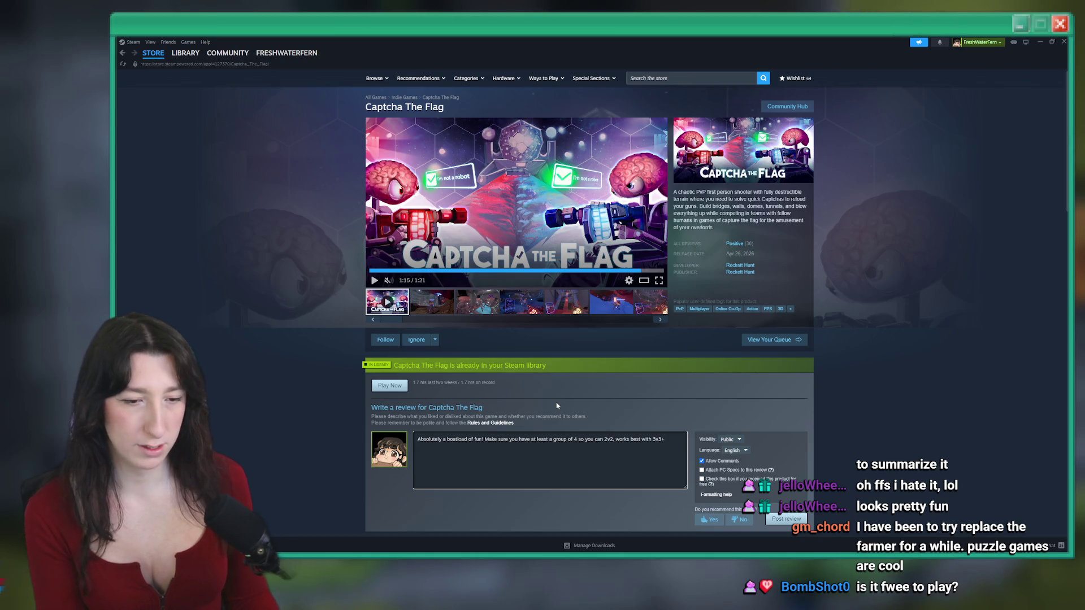
pyautogui.scroll(-3, 737, 443)
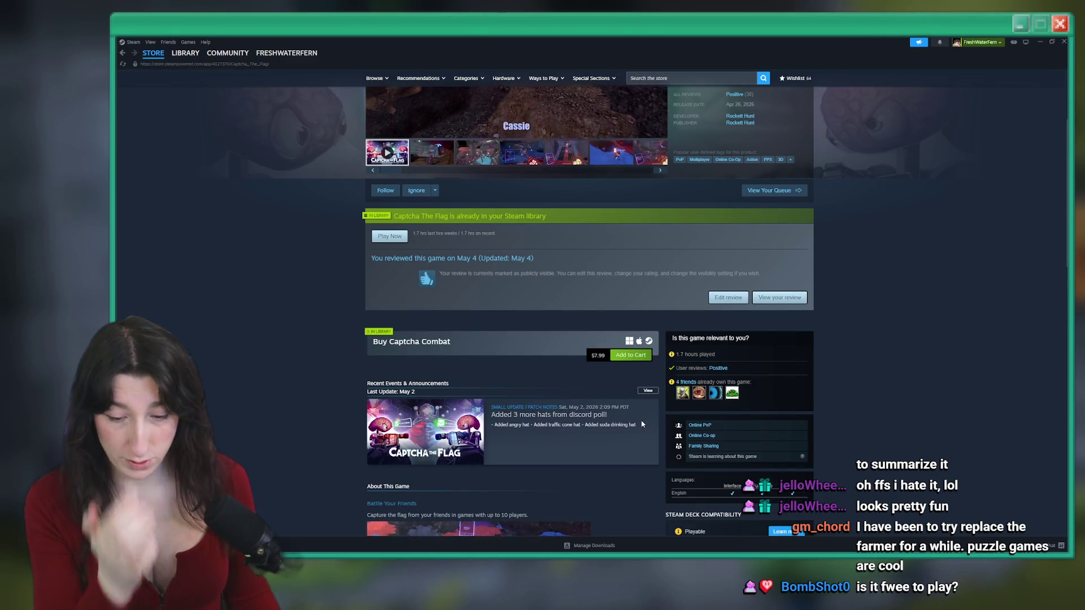
# Scroll through the Captcha The Flag store page, then bring the Aseprite window forward
pyautogui.scroll(3, 615, 421)
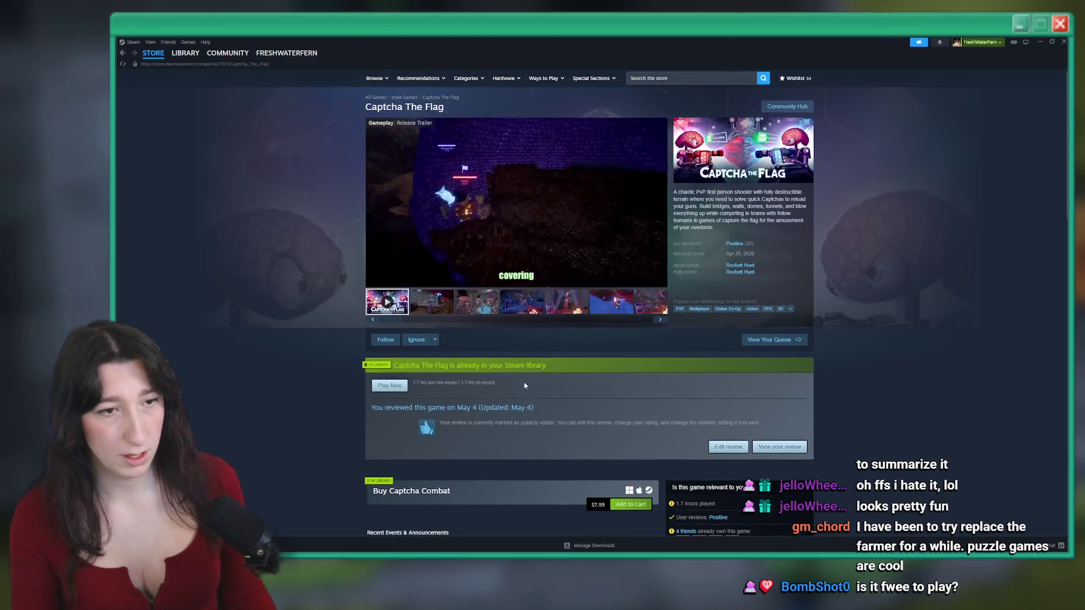
pyautogui.scroll(-5, 616, 283)
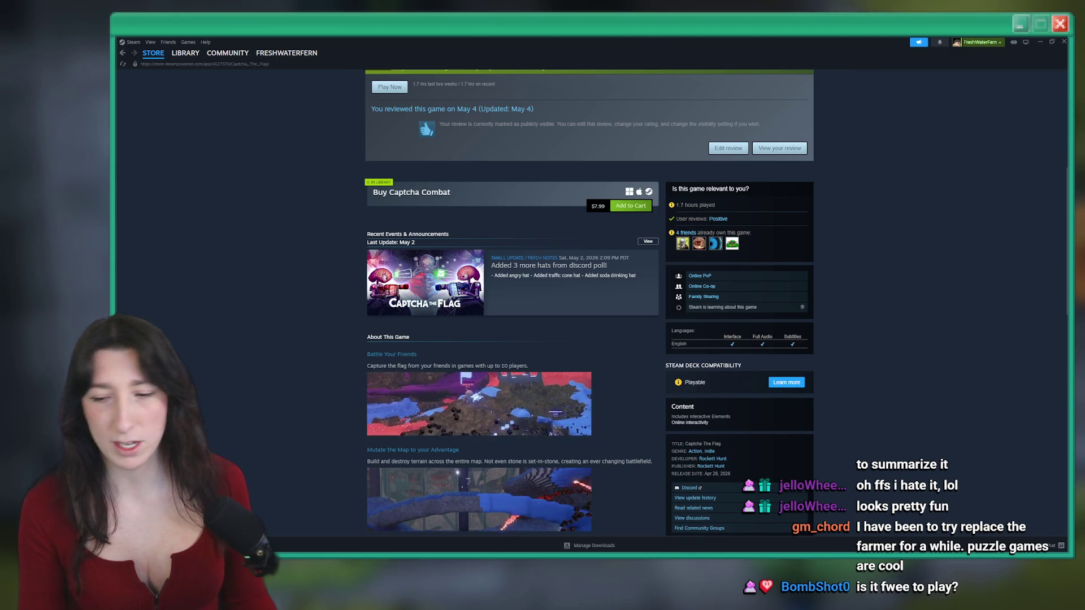
pyautogui.scroll(5, 885, 370)
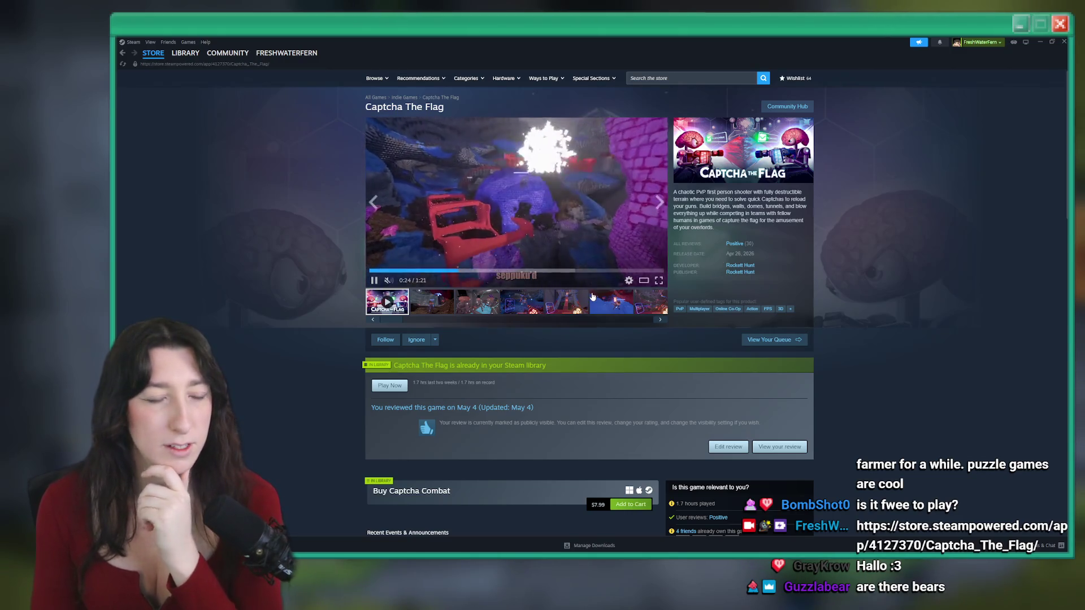
pyautogui.hotkey('alt', 'Tab')
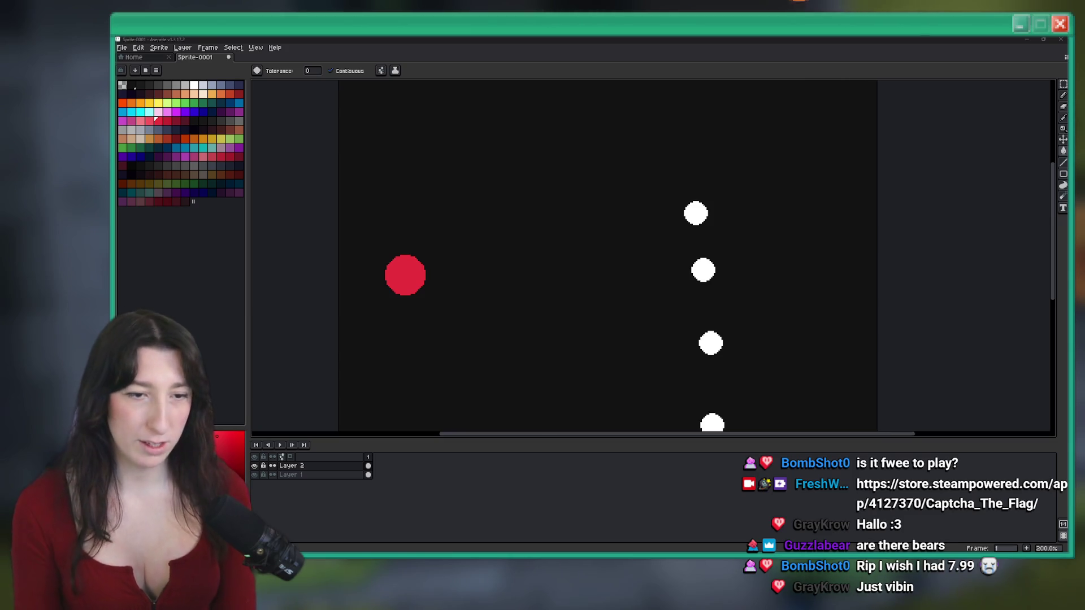
# Quit Aseprite without saving and select the 38.5% female viewer share in Audience analytics
pyautogui.hotkey('ctrl', 'q')
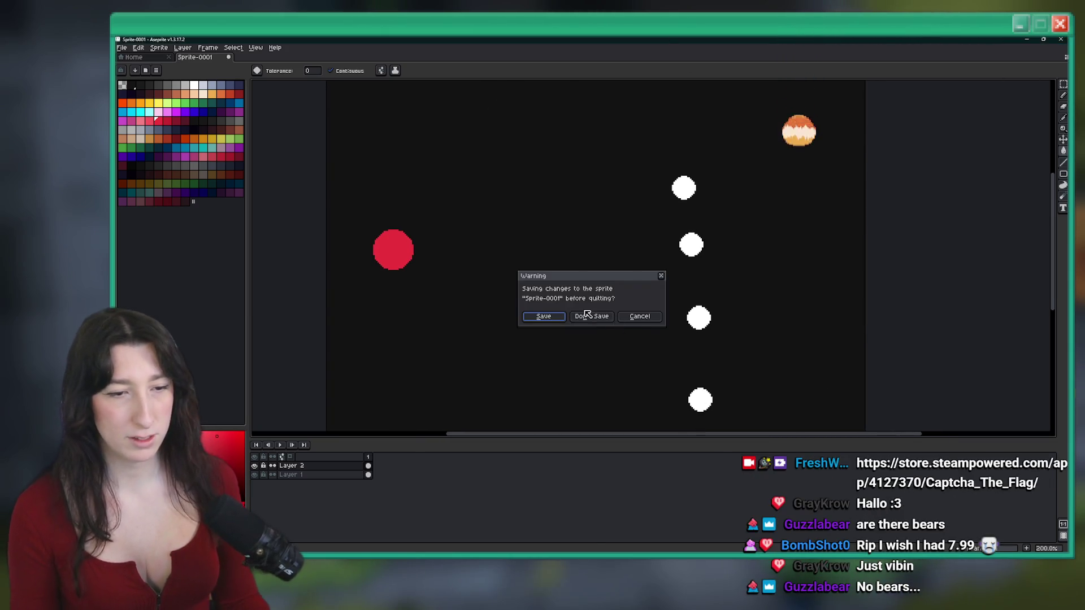
pyautogui.click(591, 316)
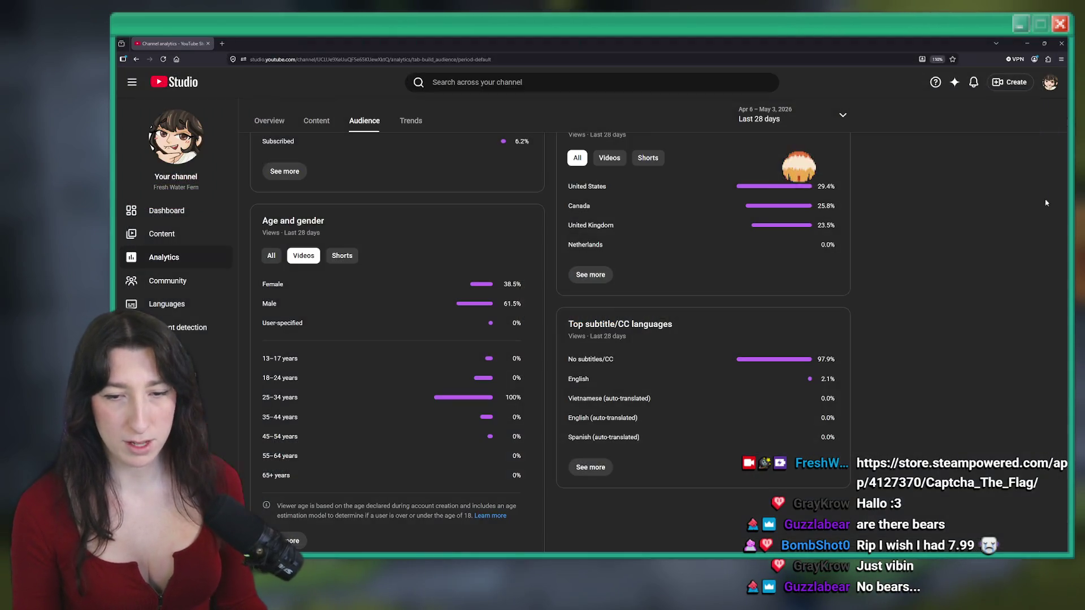
pyautogui.scroll(-1, 487, 210)
pyautogui.doubleClick(510, 267)
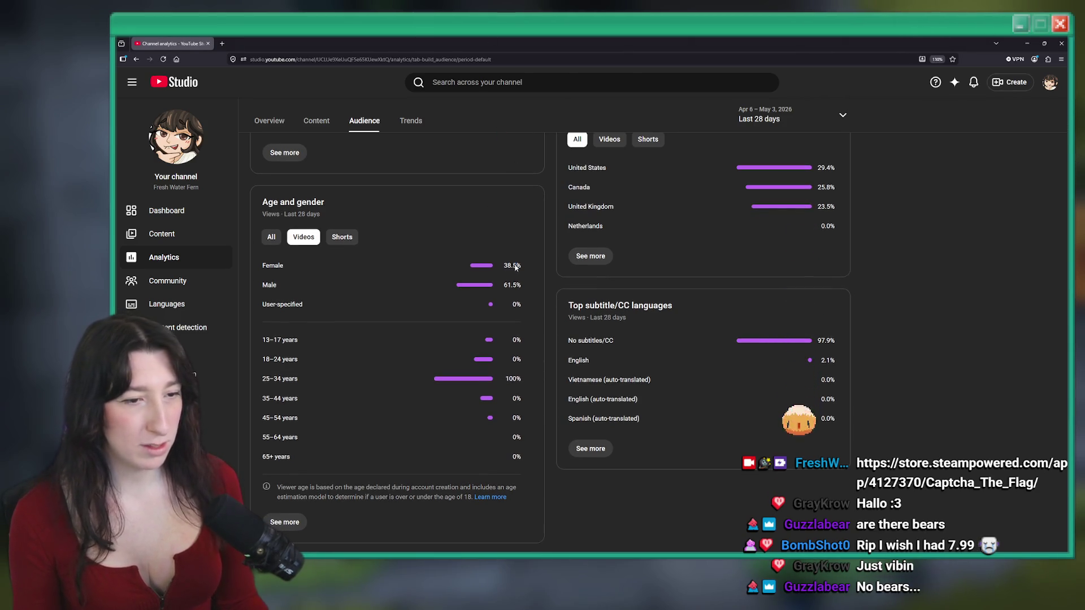
pyautogui.scroll(9, 480, 187)
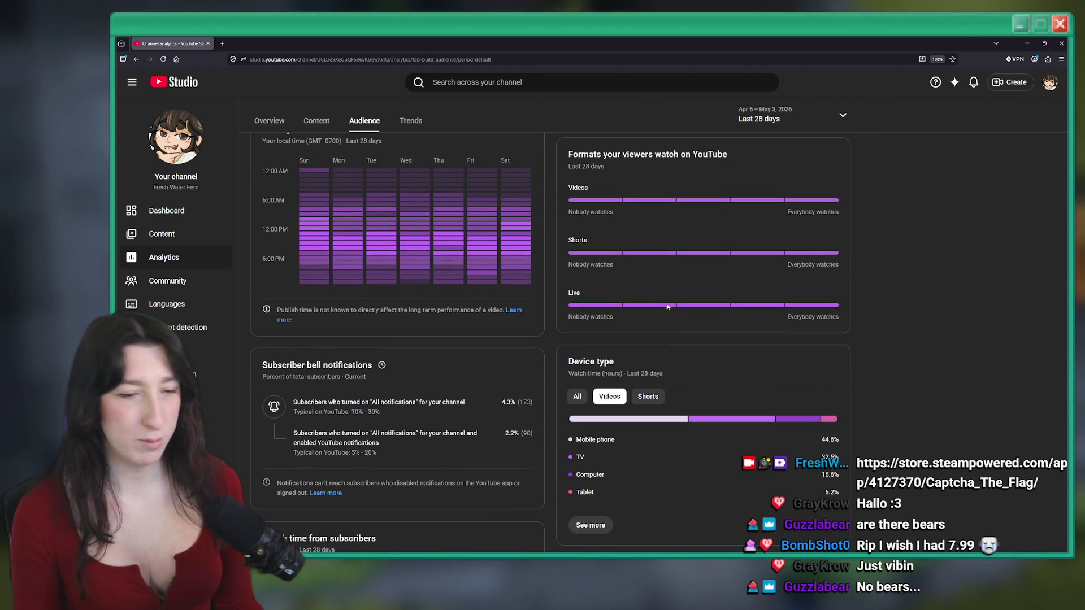
pyautogui.scroll(6, 668, 307)
# Switch away from the analytics and relaunch Steam through Windows search
pyautogui.hotkey('alt', 'Tab')
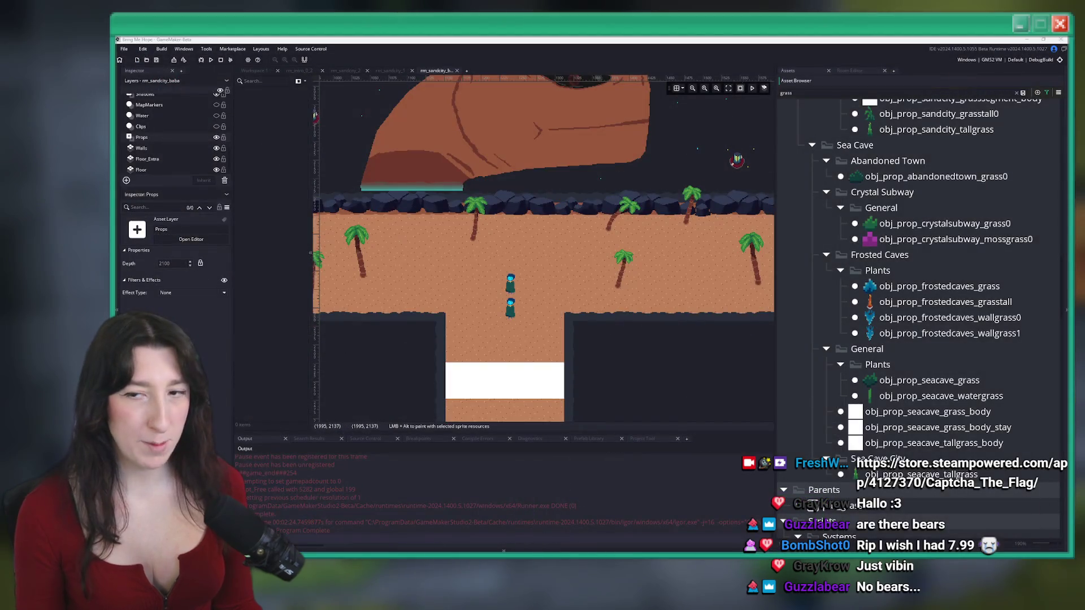
pyautogui.scroll(-2, 514, 272)
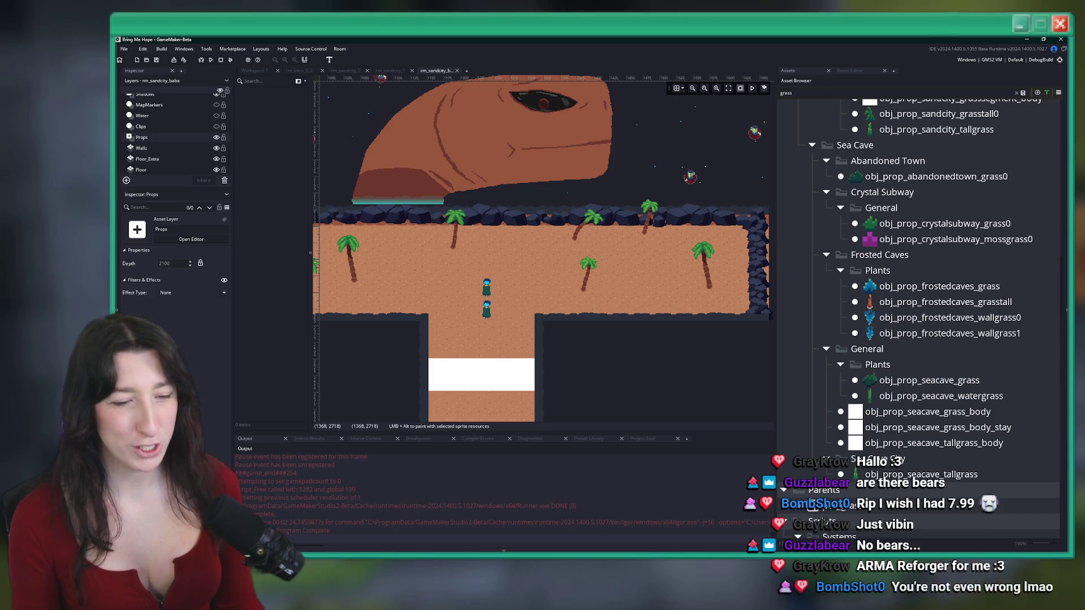
pyautogui.press('super')
pyautogui.write('steam')
pyautogui.press('Return')
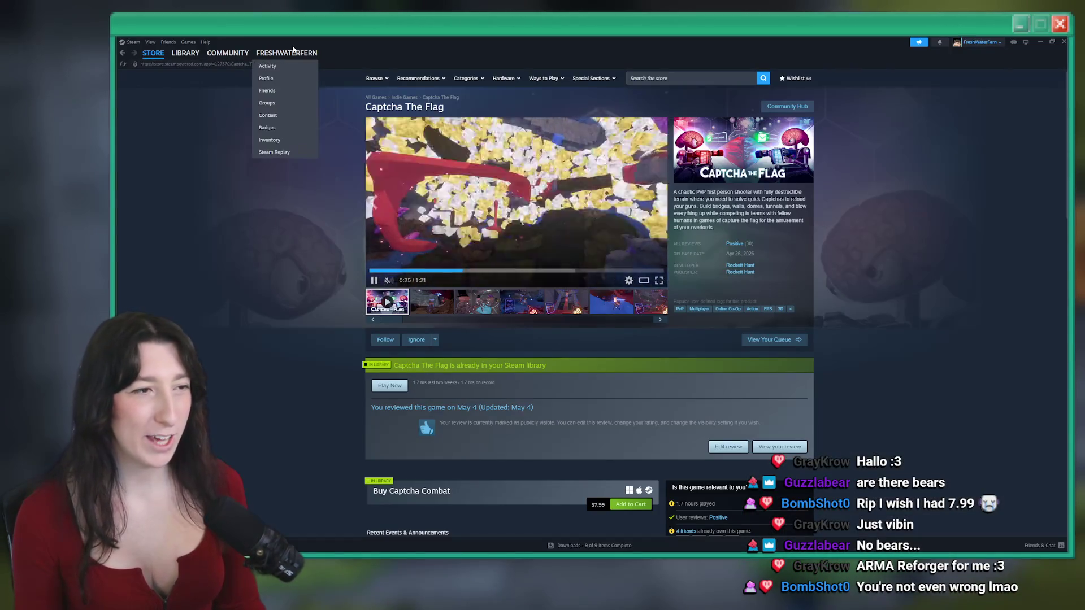
# Search the Steam library for 'arm' and browse the Arma titles, ending on Arma 3
pyautogui.click(170, 69)
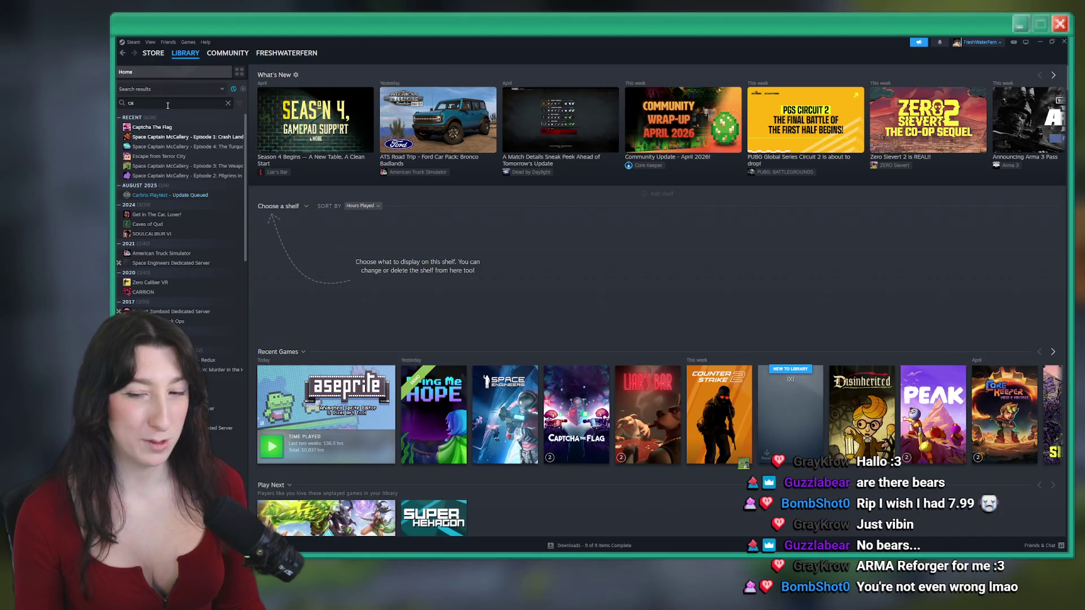
pyautogui.write('arm')
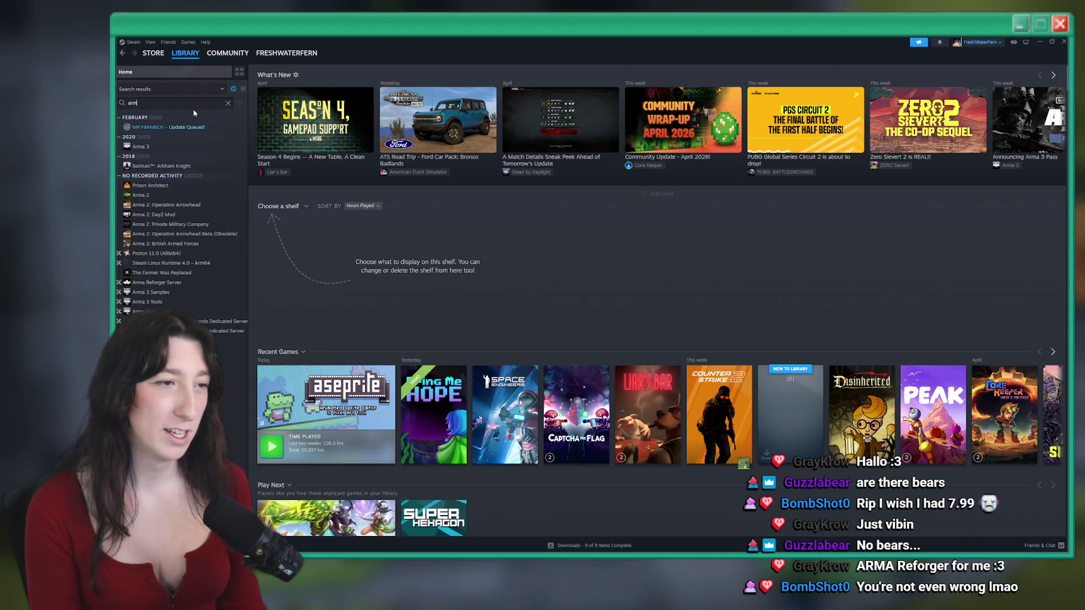
pyautogui.click(141, 146)
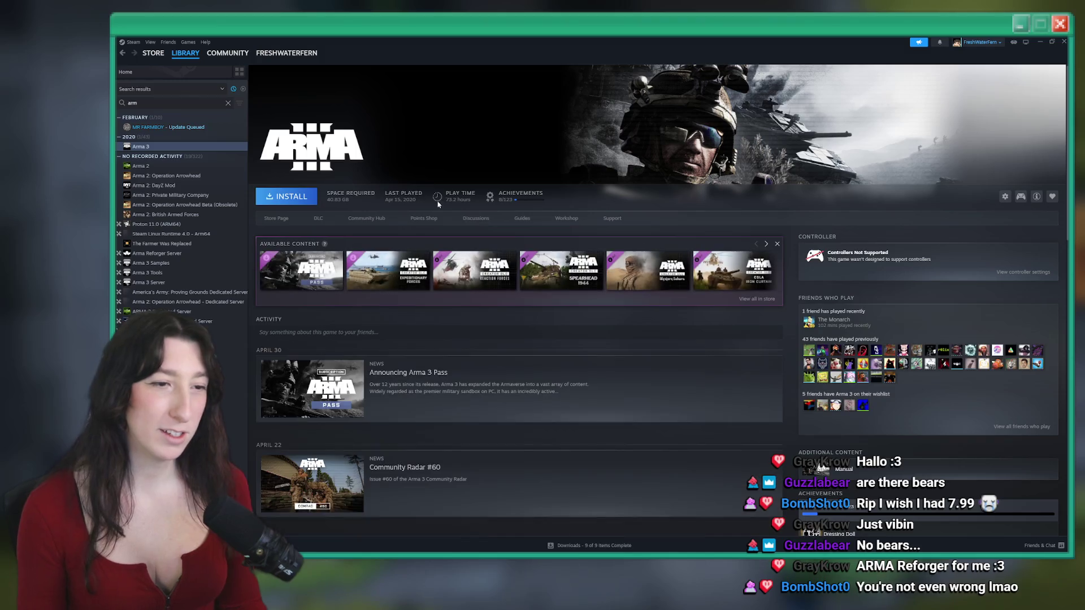
pyautogui.click(142, 166)
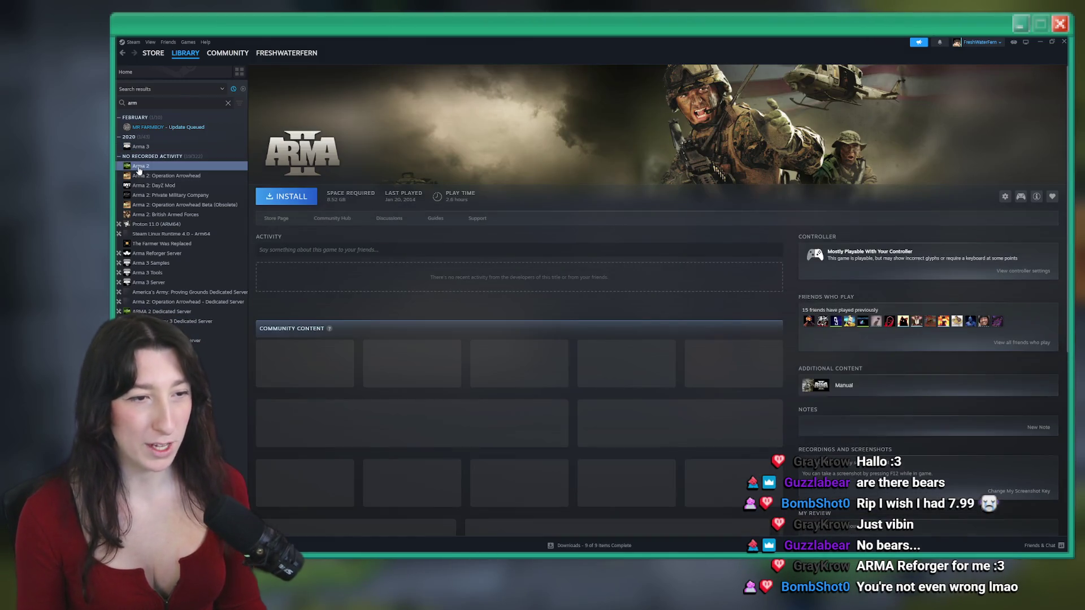
pyautogui.click(164, 176)
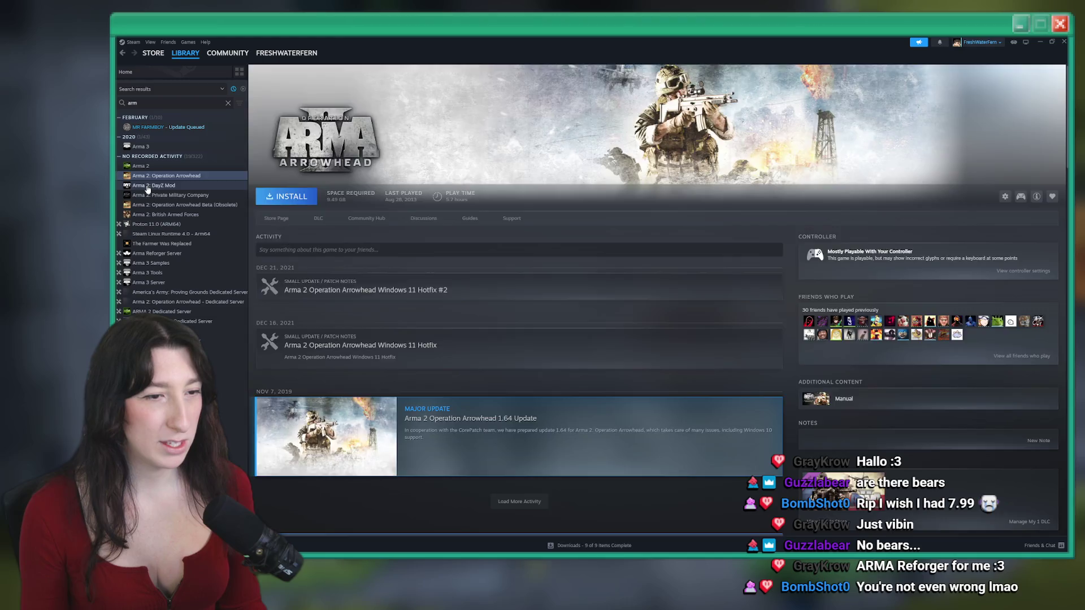
pyautogui.click(148, 187)
pyautogui.click(156, 195)
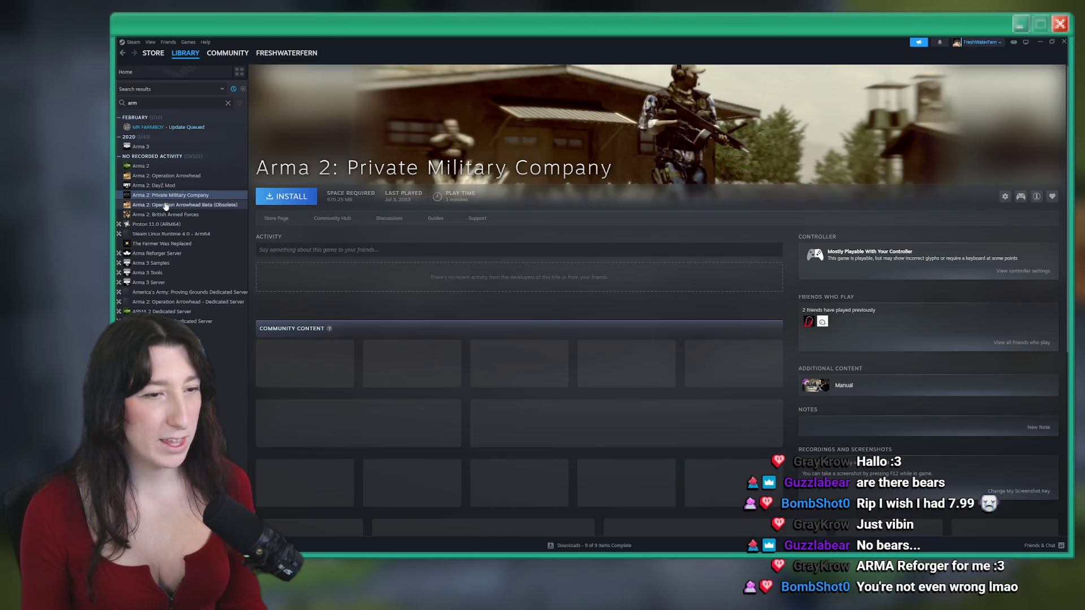
pyautogui.click(166, 205)
pyautogui.click(160, 215)
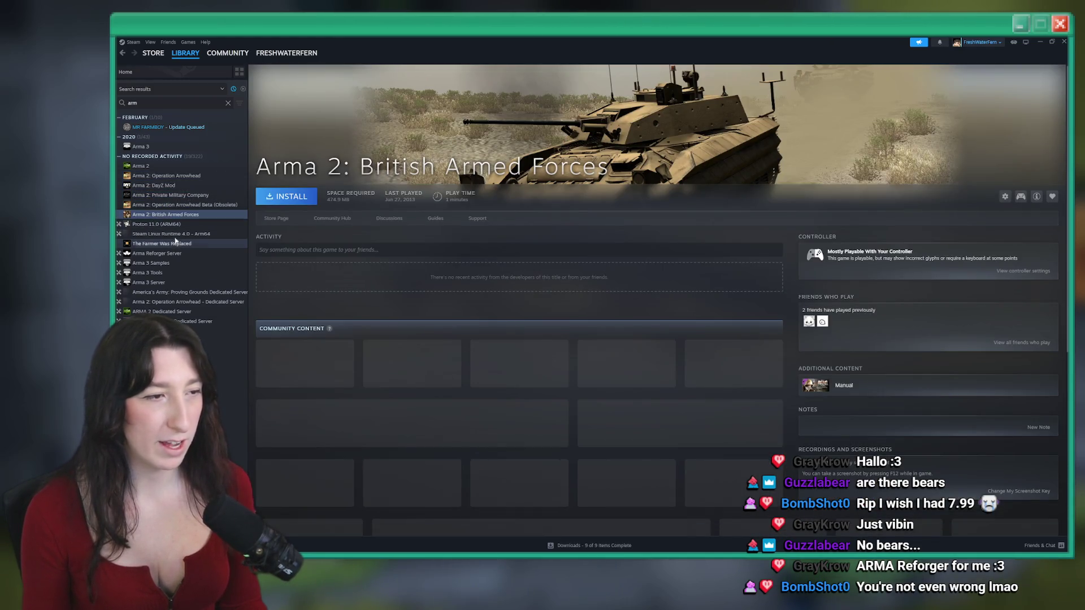
pyautogui.click(157, 253)
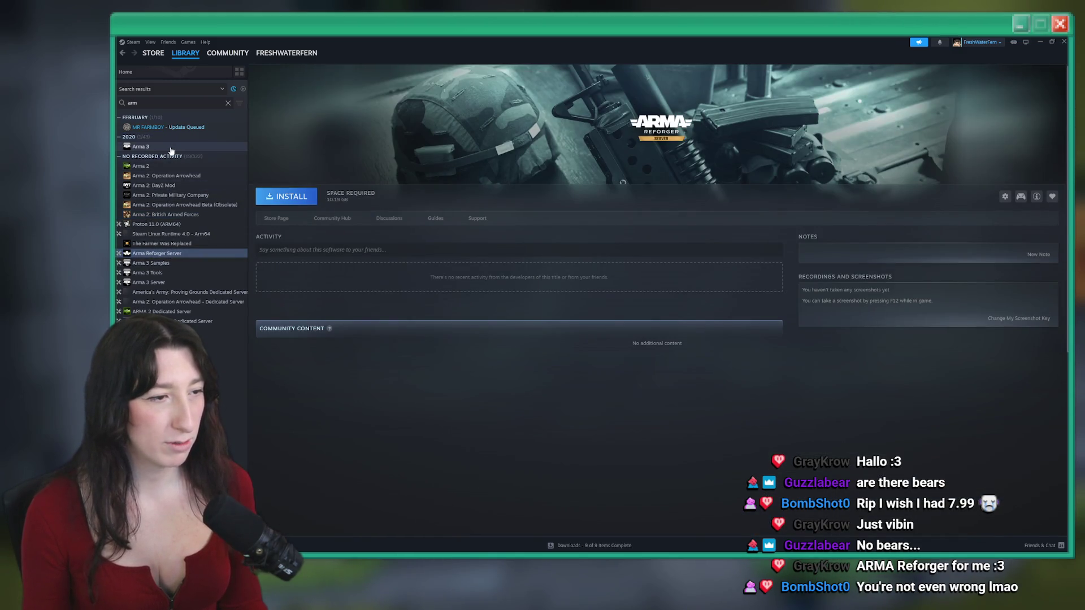
pyautogui.click(147, 147)
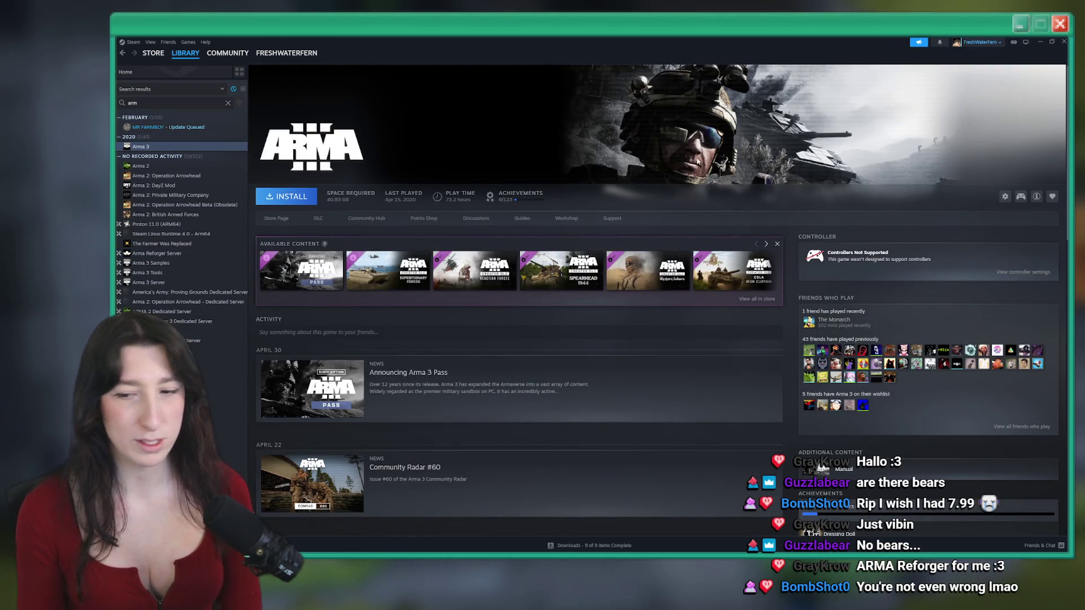
# Search the Steam library for 'dayz' and open the DayZ page
pyautogui.press('BackSpace')
pyautogui.press('BackSpace')
pyautogui.press('BackSpace')
pyautogui.write('day')
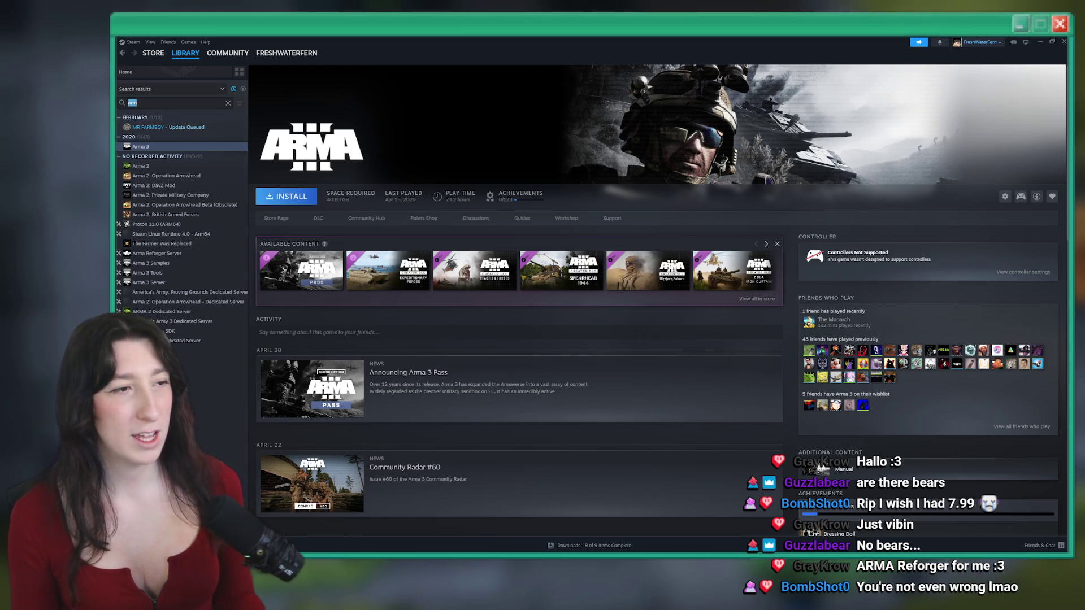
pyautogui.write('z')
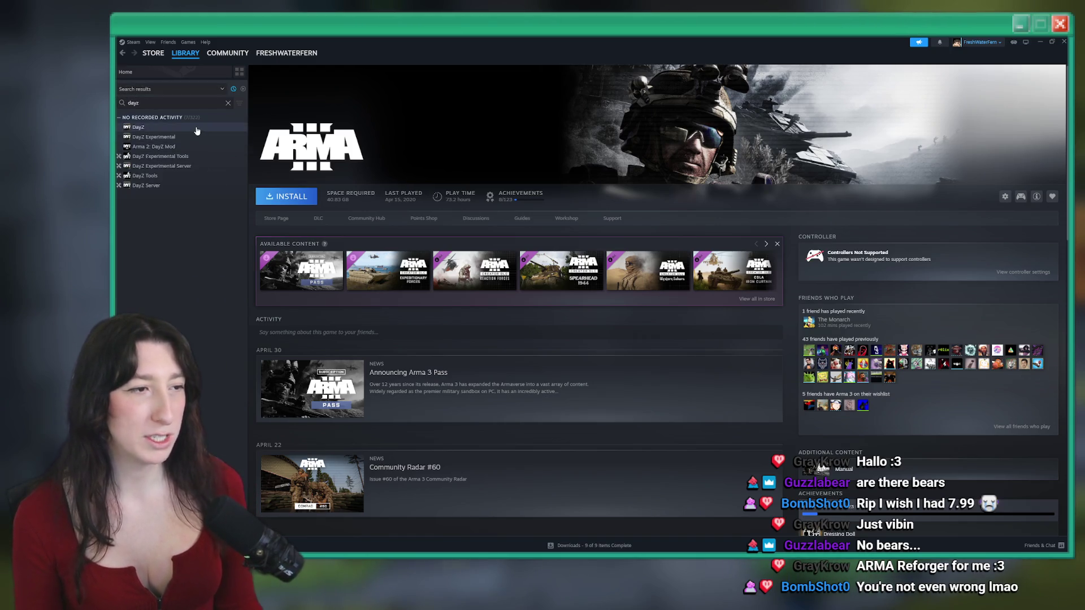
pyautogui.click(197, 129)
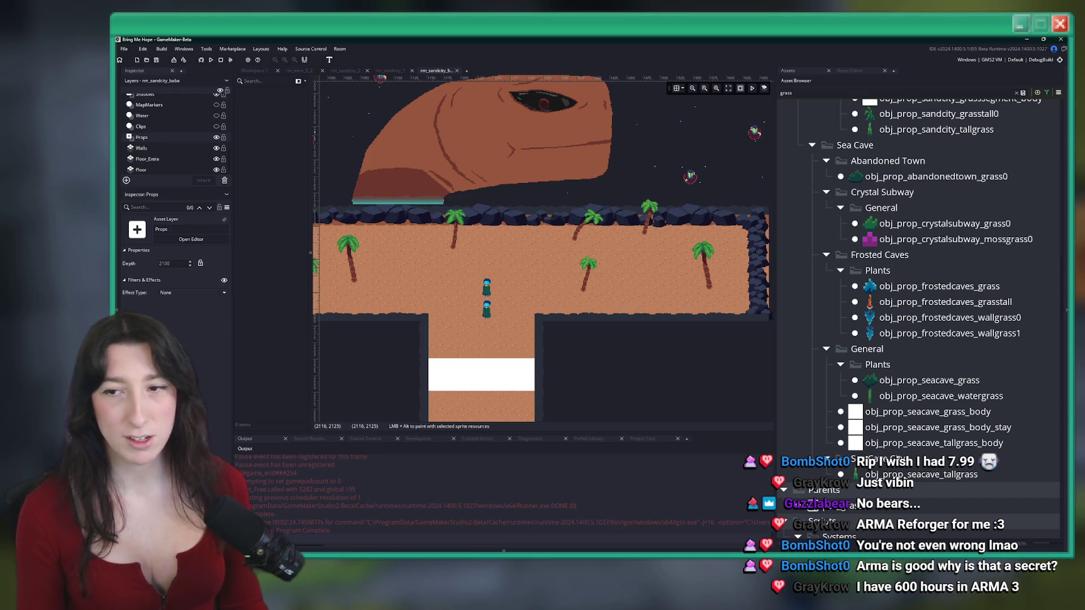
# Select spr_prop_sandcity_grasspatch1 from the Sand City Props > Floor sprites
pyautogui.scroll(-2, 628, 320)
pyautogui.scroll(-3, 623, 270)
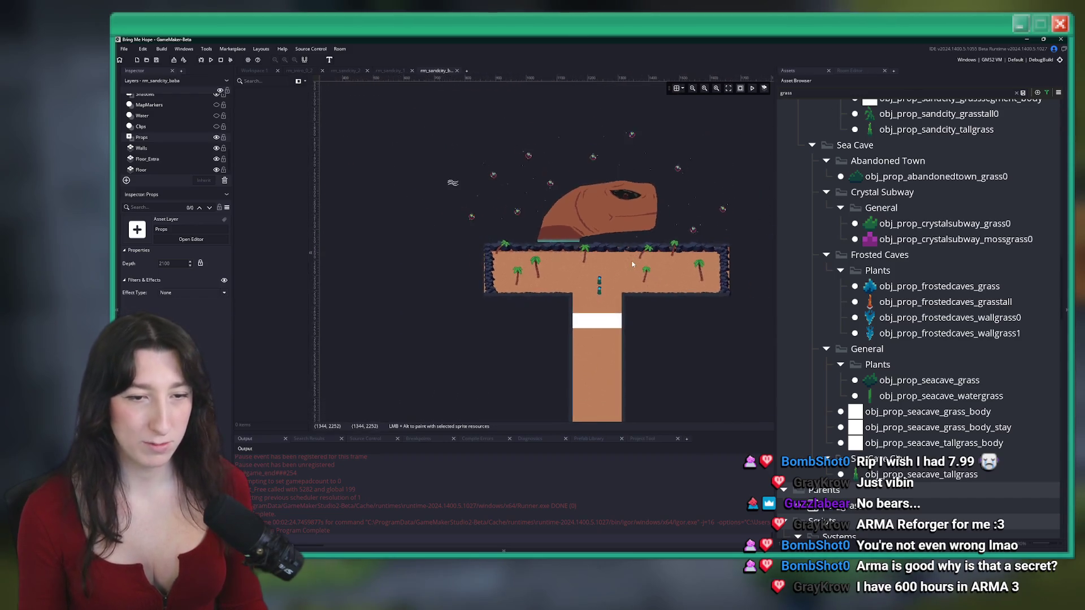
pyautogui.scroll(3, 670, 225)
pyautogui.scroll(-15, 895, 421)
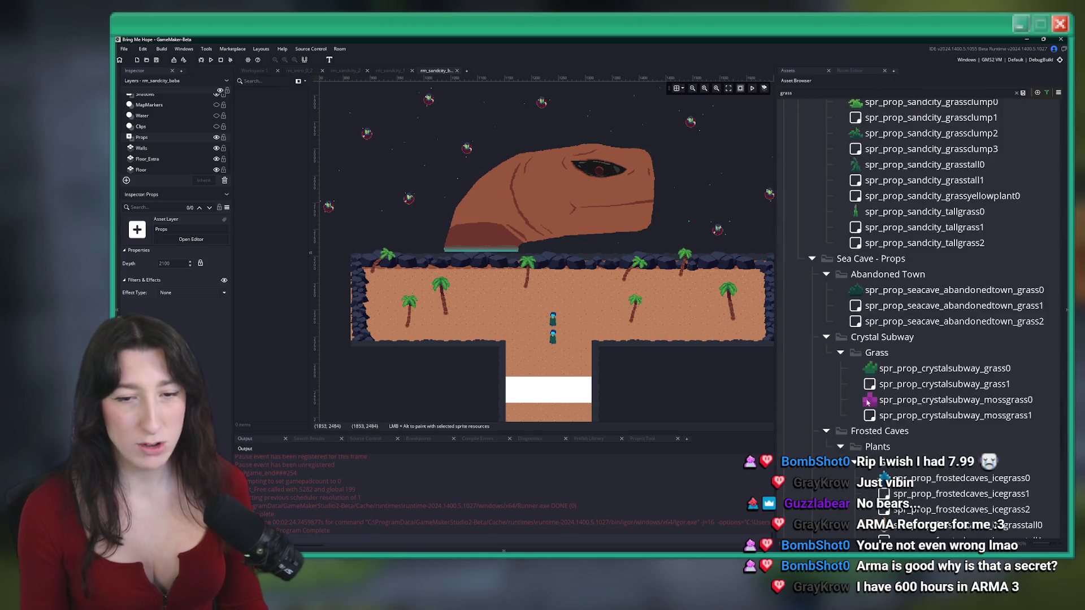
pyautogui.scroll(15, 897, 402)
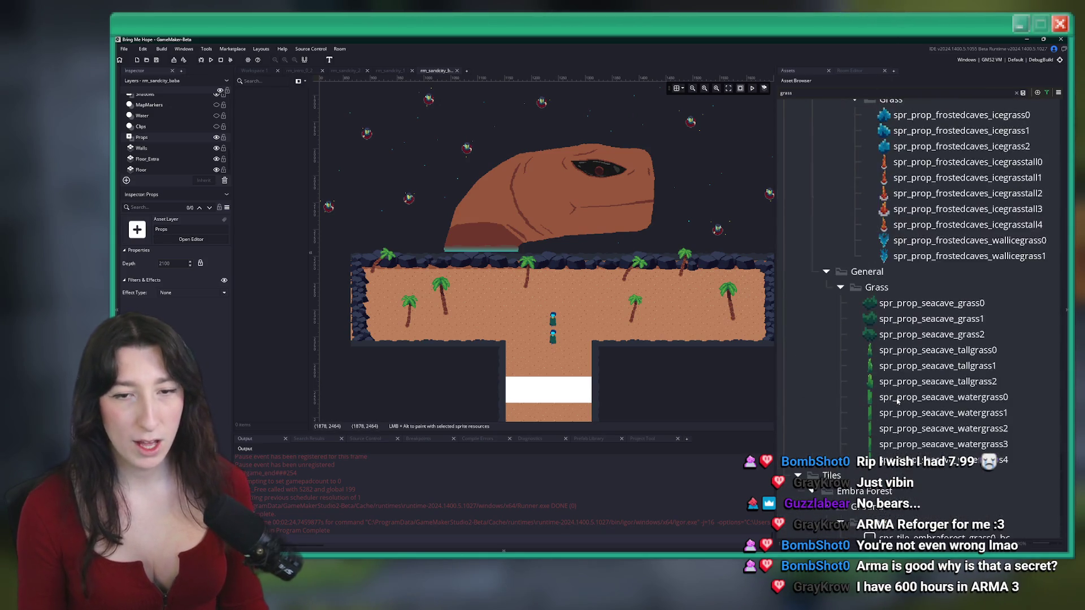
pyautogui.scroll(2, 885, 235)
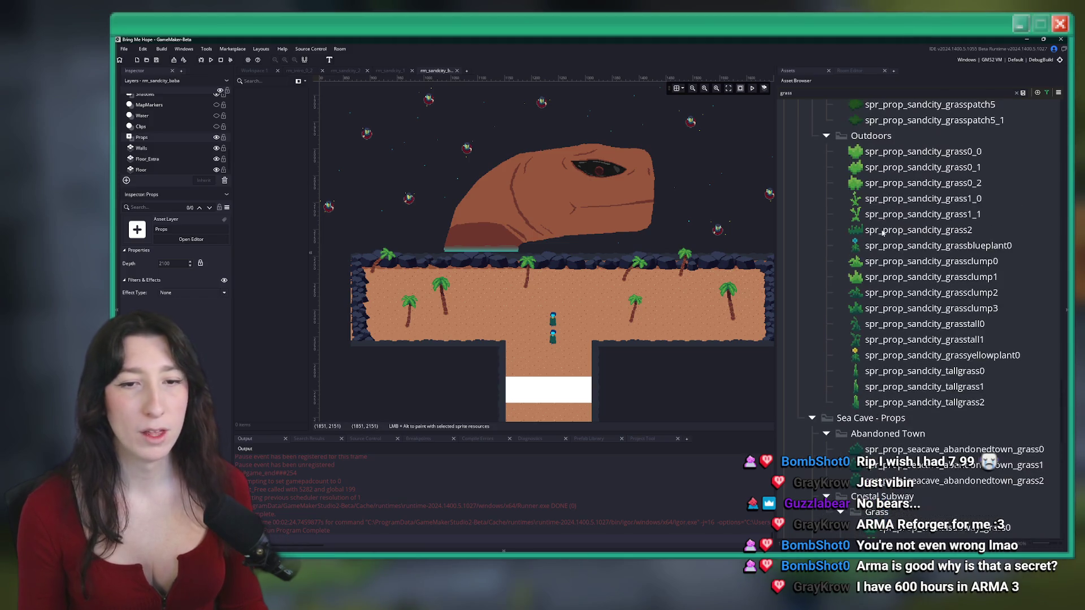
pyautogui.scroll(2, 900, 170)
pyautogui.click(901, 162)
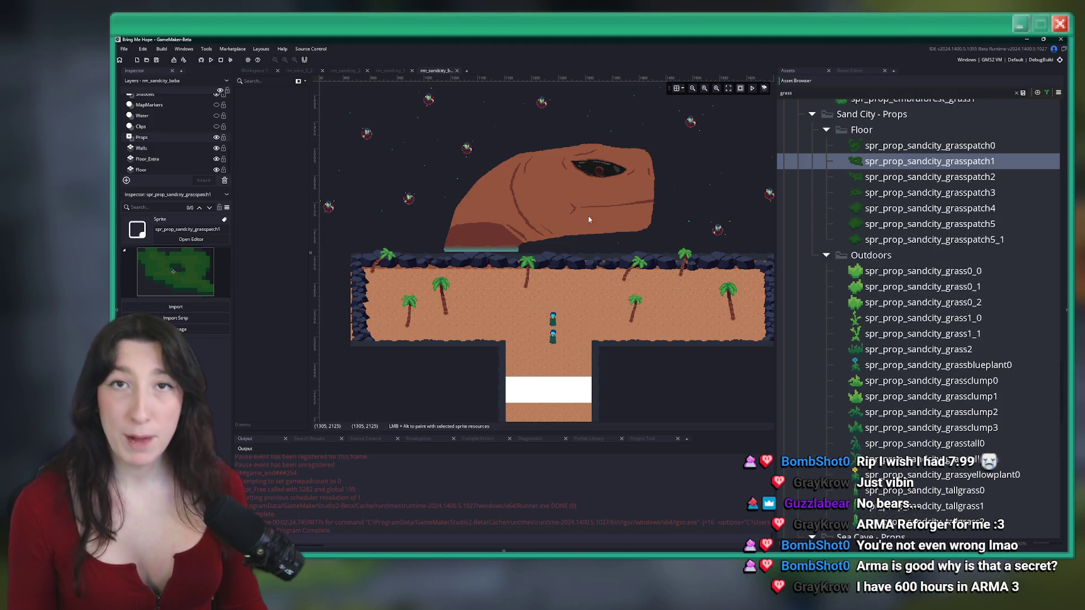
pyautogui.scroll(10, 415, 309)
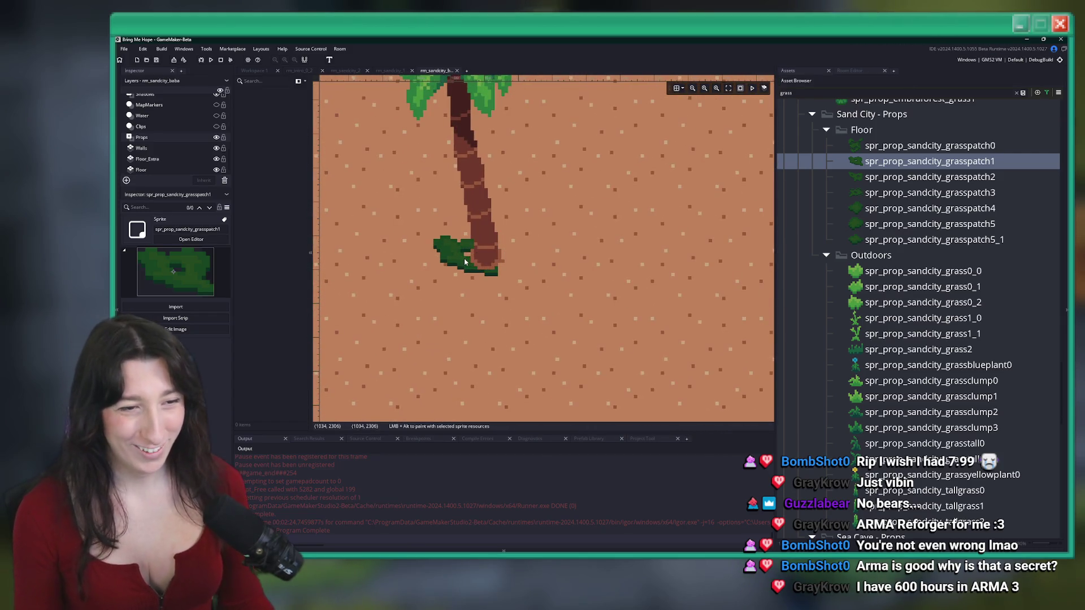
# Paint the first grass patches at the palm trunk base, including a grasspatch2 patch
pyautogui.click(476, 265)
pyautogui.moveTo(904, 145); pyautogui.dragTo(493, 267)
pyautogui.hotkey('ctrl', 'z')
pyautogui.hotkey('ctrl', 'z')
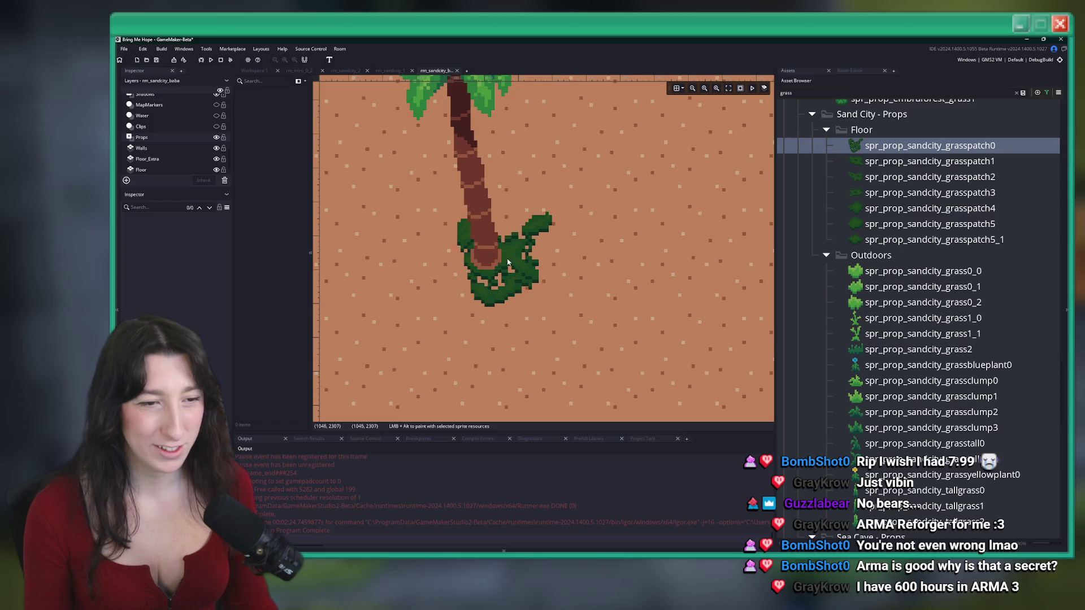
pyautogui.click(478, 243)
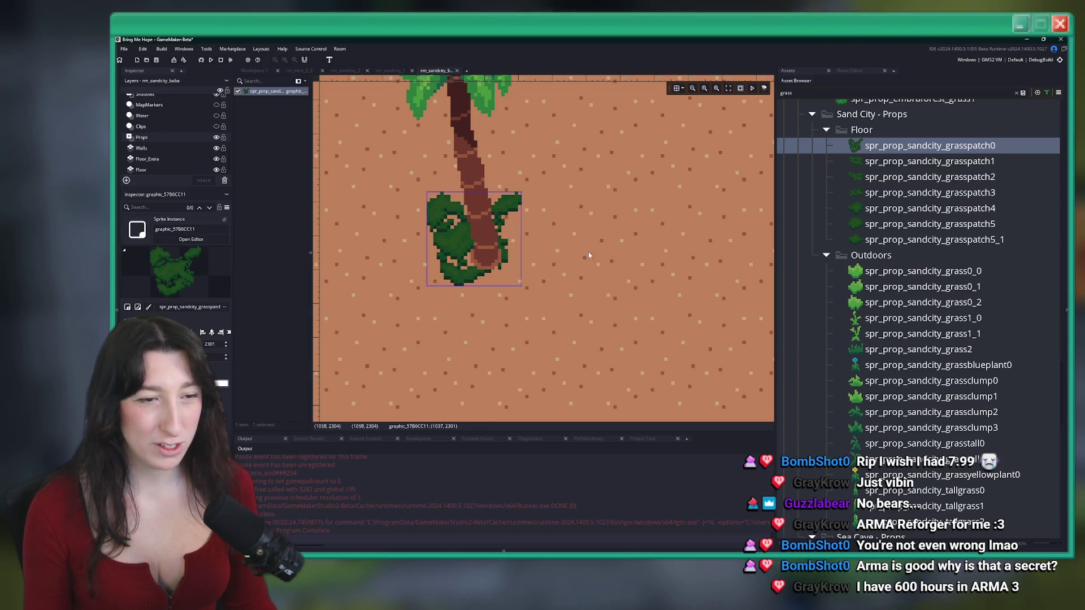
pyautogui.click(925, 180)
pyautogui.click(520, 287)
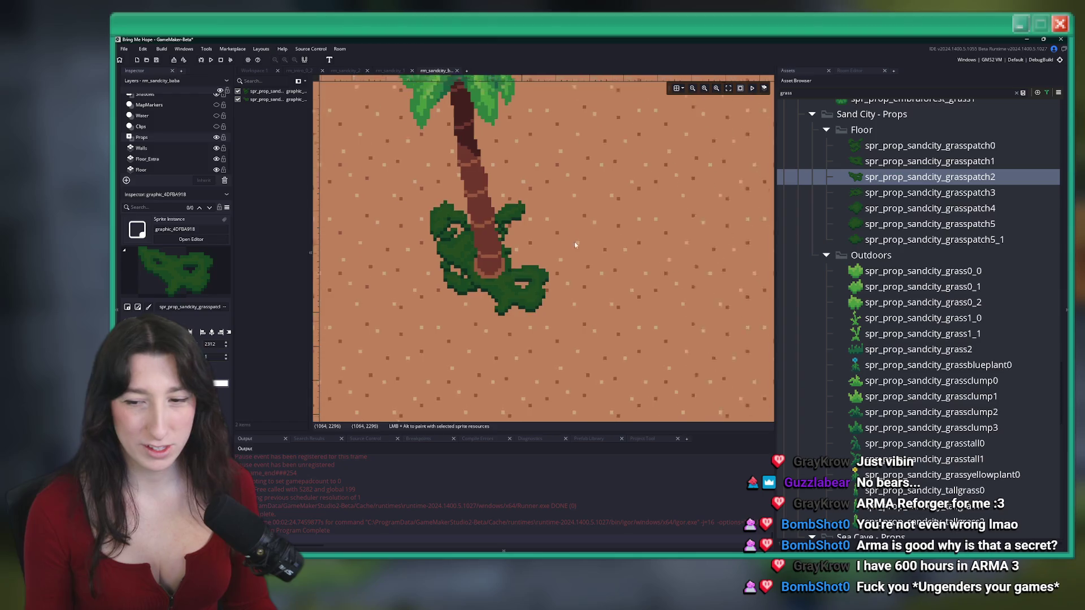
pyautogui.scroll(2, 576, 245)
# Add grasspatch5 and grasspatch1 patches beside the trunk, deleting a misplaced one
pyautogui.click(927, 223)
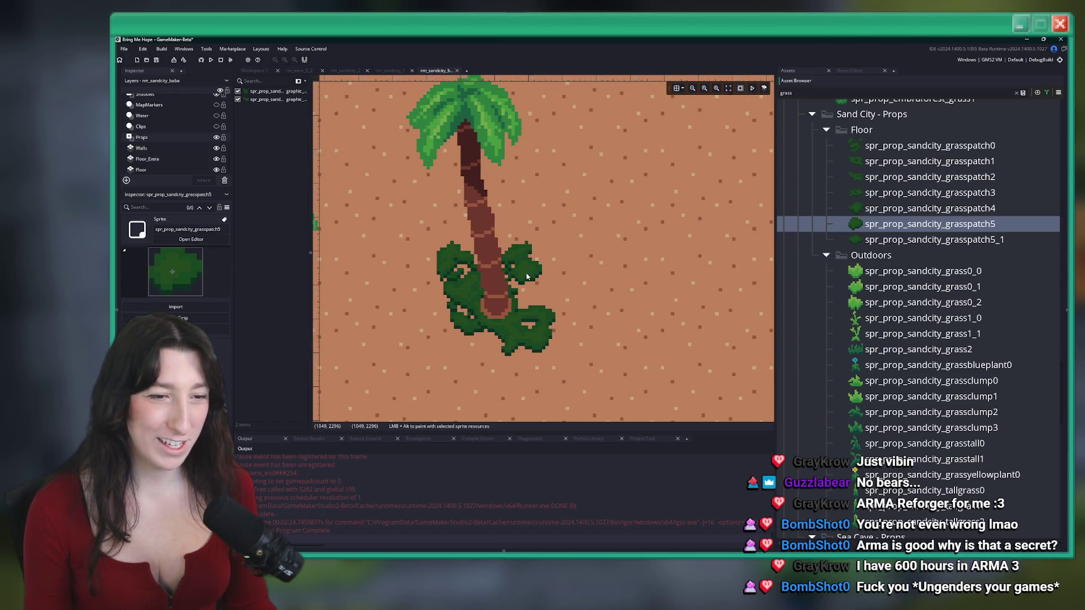
pyautogui.click(526, 274)
pyautogui.click(905, 240)
pyautogui.click(899, 209)
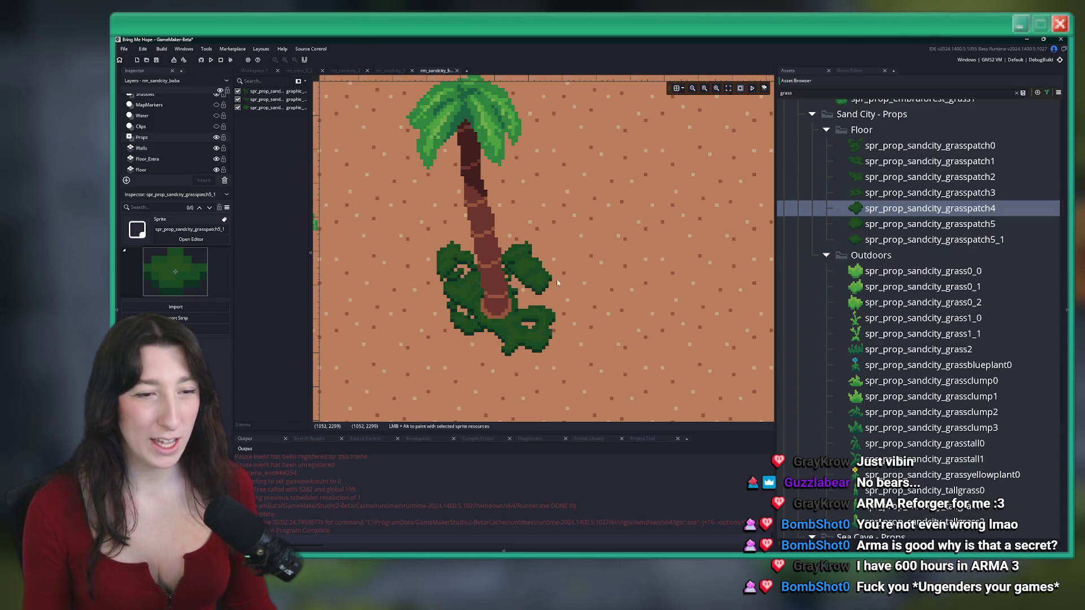
pyautogui.click(933, 164)
pyautogui.click(538, 293)
pyautogui.scroll(4, 563, 287)
pyautogui.moveTo(578, 286); pyautogui.dragTo(559, 289)
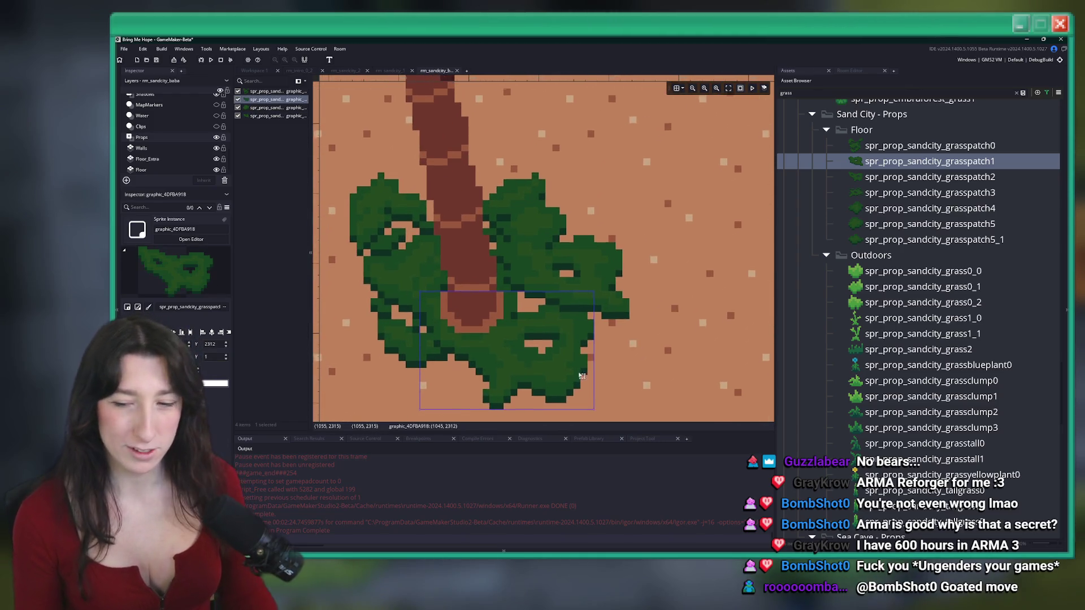
pyautogui.press('Delete')
# Reposition a patch under the trunk, add a small grasspatch5_1 patch, and save
pyautogui.keyDown('alt'); pyautogui.click(601, 341); pyautogui.keyUp('alt')
pyautogui.moveTo(601, 340)
pyautogui.mouseDown()
pyautogui.moveTo(535, 340)
pyautogui.moveTo(466, 317)
pyautogui.mouseUp()
pyautogui.moveTo(540, 342); pyautogui.dragTo(575, 357)
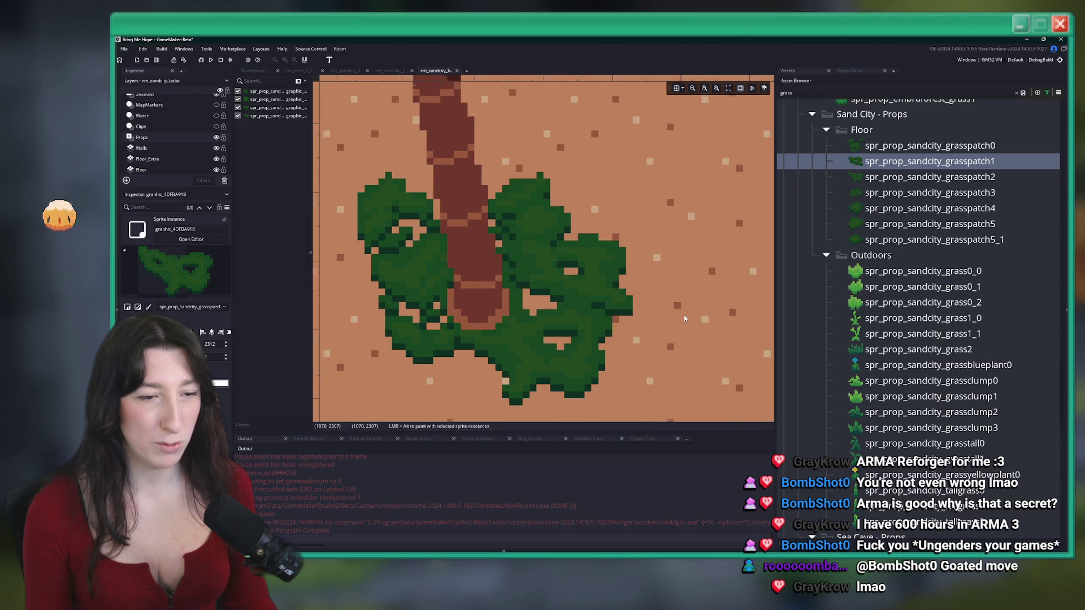
pyautogui.scroll(-6, 683, 314)
pyautogui.scroll(2, 684, 314)
pyautogui.scroll(3, 684, 318)
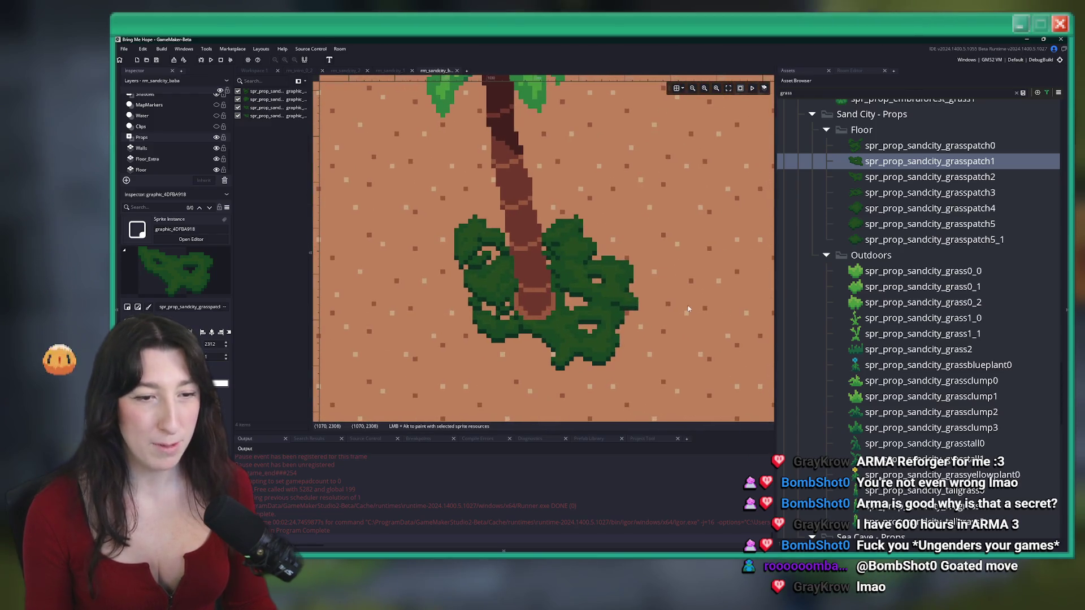
pyautogui.click(884, 240)
pyautogui.keyDown('alt'); pyautogui.click(581, 308); pyautogui.keyUp('alt')
pyautogui.scroll(-4, 765, 284)
pyautogui.hotkey('ctrl', 's')
# Remove a stray small patch and add a grasspatch2 patch at the trunk base
pyautogui.scroll(5, 558, 268)
pyautogui.press('Up')
pyautogui.keyDown('alt'); pyautogui.click(517, 277); pyautogui.keyUp('alt')
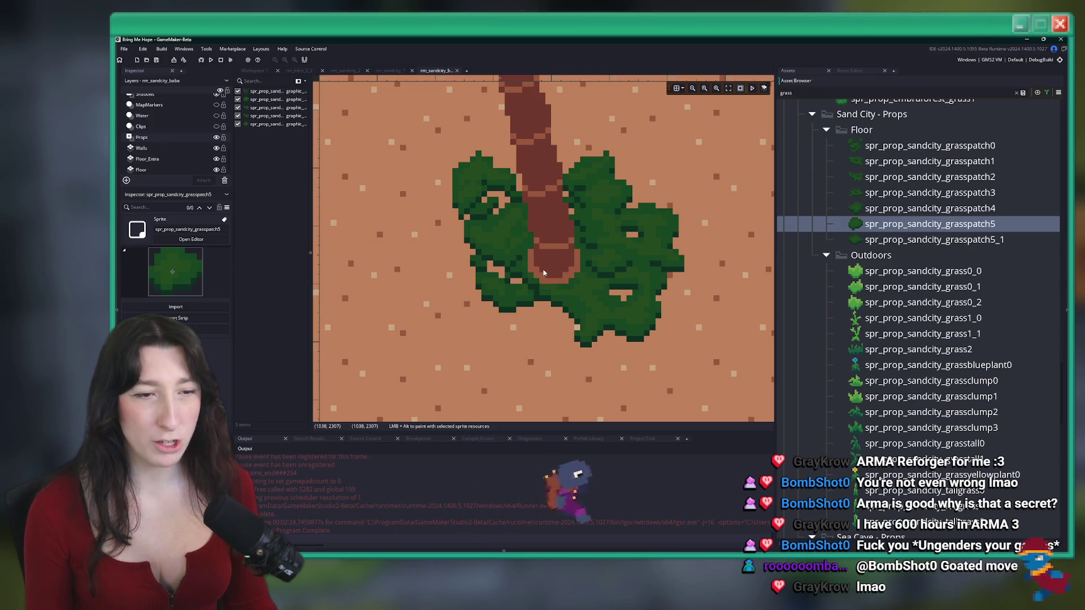
pyautogui.moveTo(517, 277)
pyautogui.mouseDown()
pyautogui.moveTo(472, 350)
pyautogui.moveTo(503, 408)
pyautogui.mouseUp()
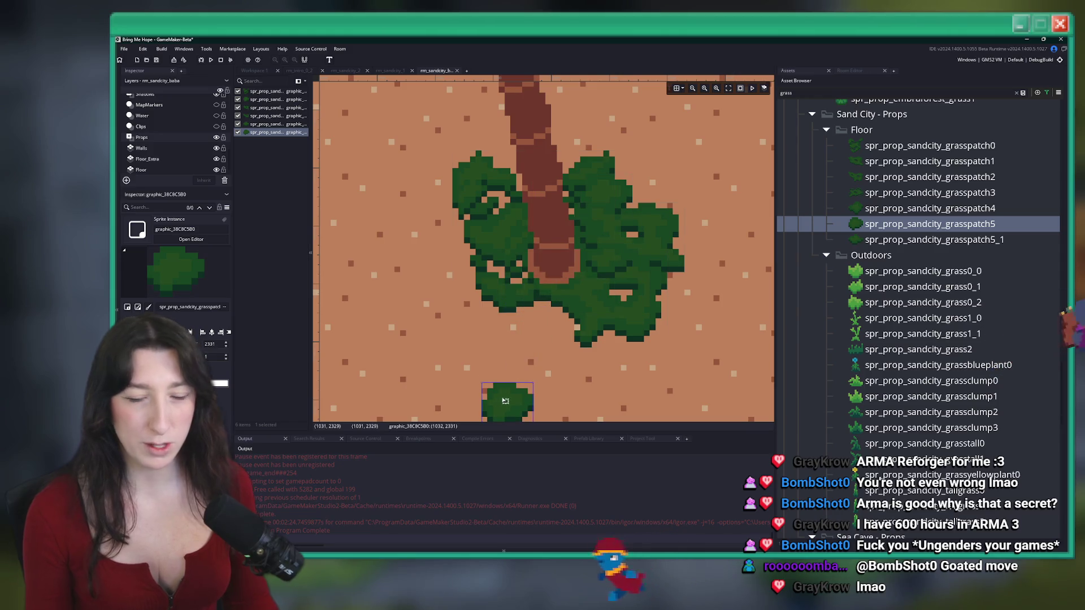
pyautogui.press('Delete')
pyautogui.press('Up')
pyautogui.press('Up')
pyautogui.press('Up')
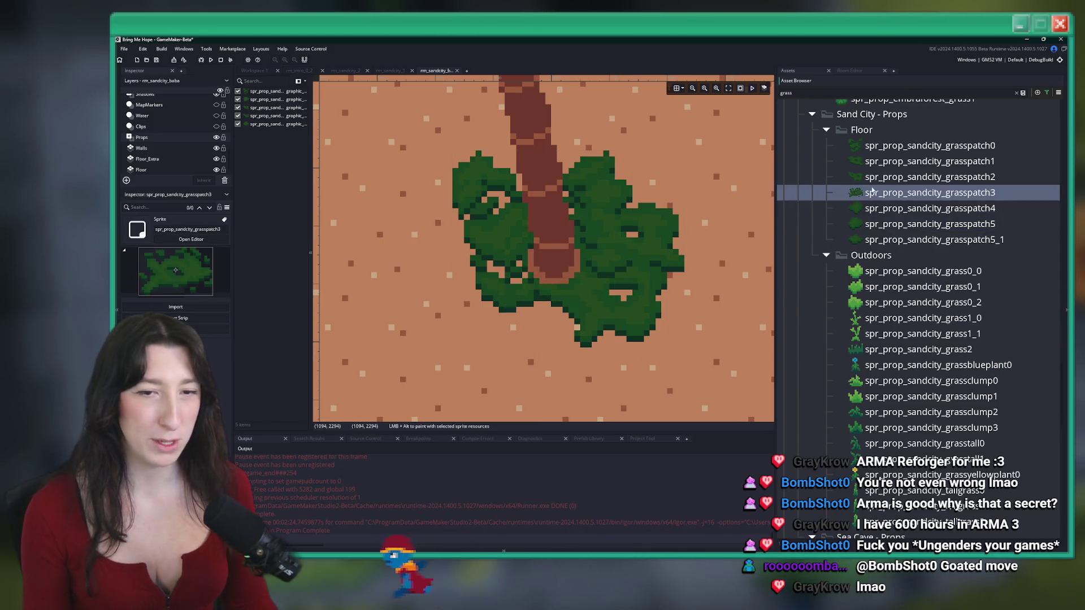
pyautogui.keyDown('alt'); pyautogui.click(470, 300); pyautogui.keyUp('alt')
pyautogui.moveTo(471, 300); pyautogui.dragTo(593, 280)
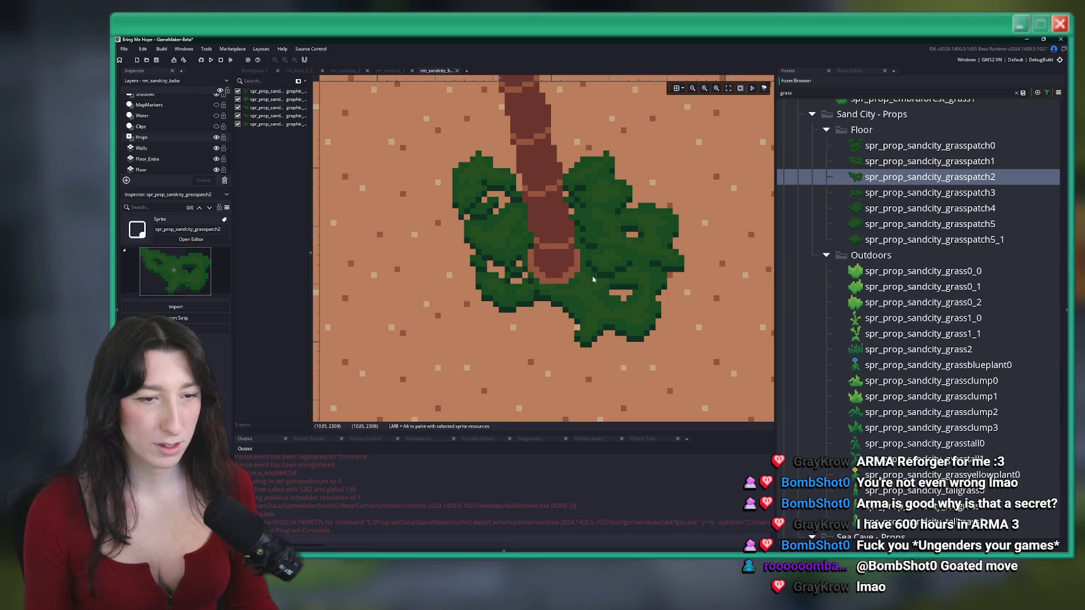
# Add a grasspatch1 patch left of the trunk and nudge it into place
pyautogui.press('Up')
pyautogui.keyDown('alt'); pyautogui.click(497, 316); pyautogui.keyUp('alt')
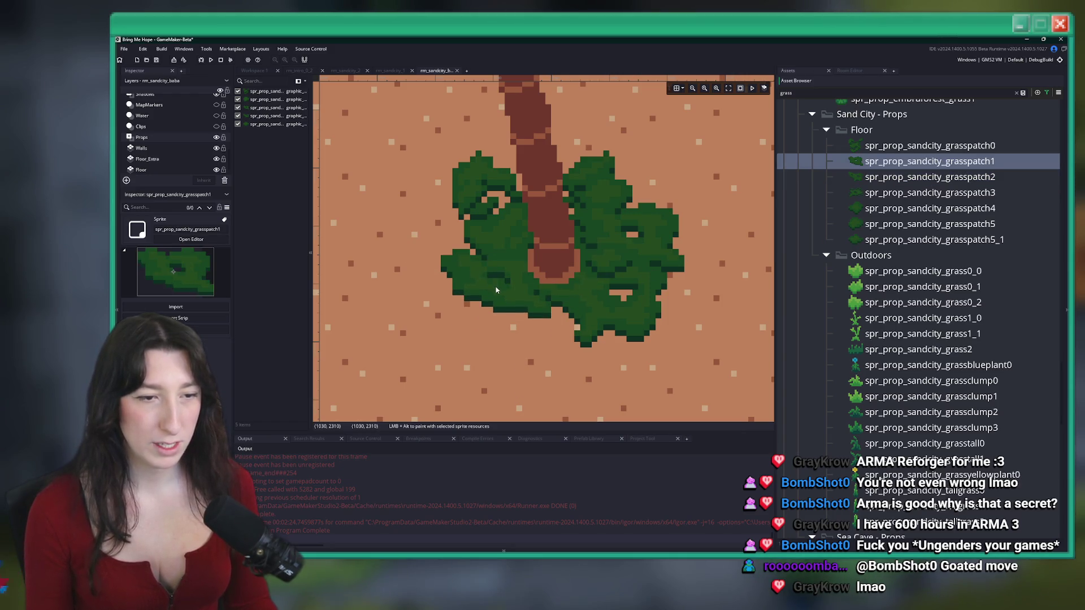
pyautogui.press('Up')
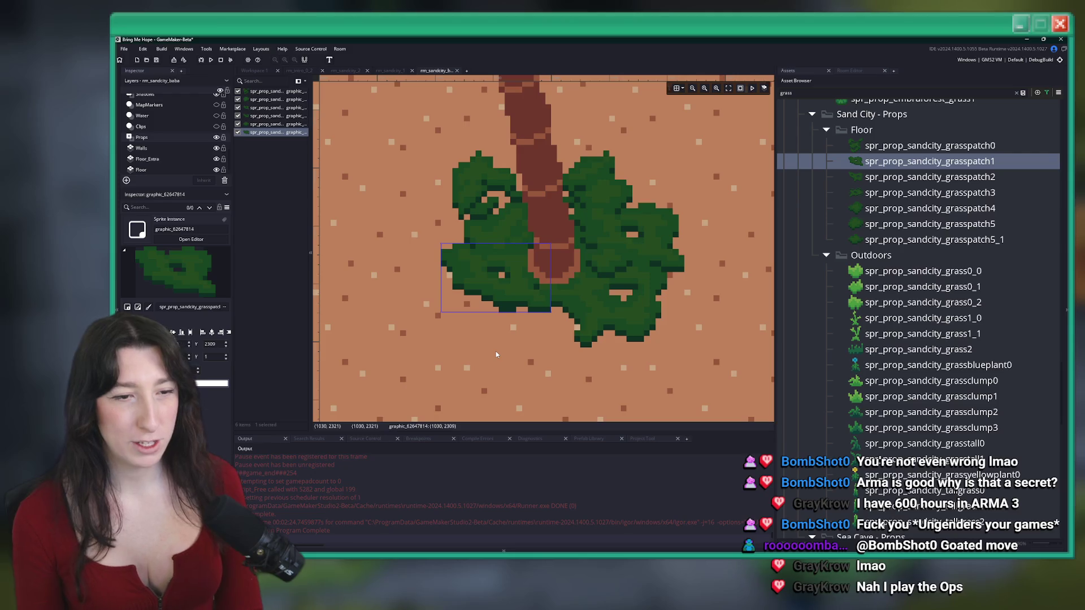
pyautogui.press('Right')
pyautogui.press('Left')
pyautogui.press('Left')
pyautogui.press('Down')
pyautogui.press('Down')
pyautogui.press('Down')
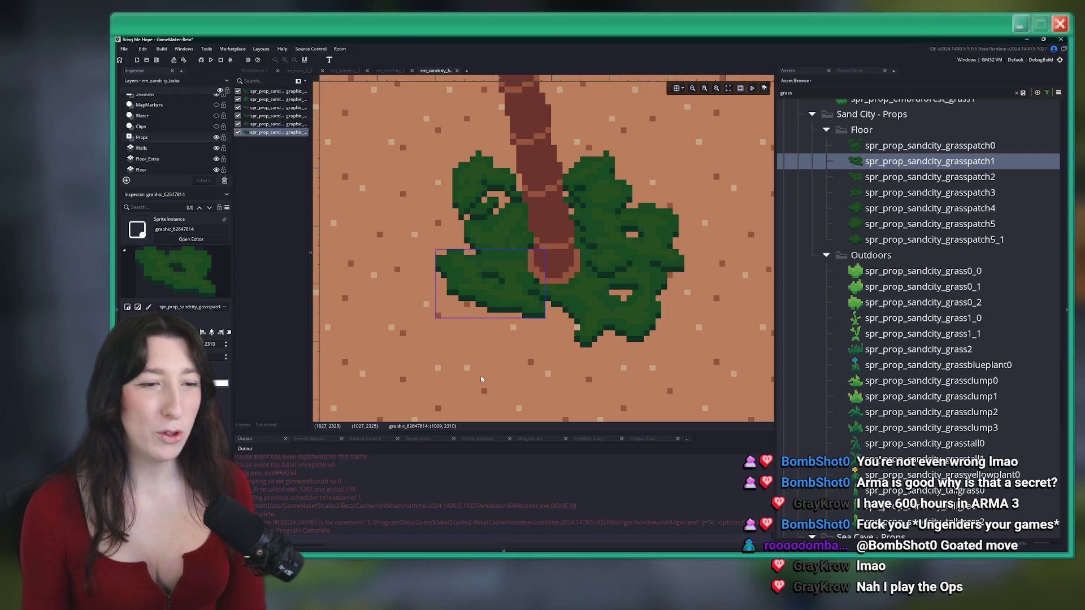
pyautogui.press('Up')
pyautogui.press('Up')
pyautogui.scroll(-5, 524, 395)
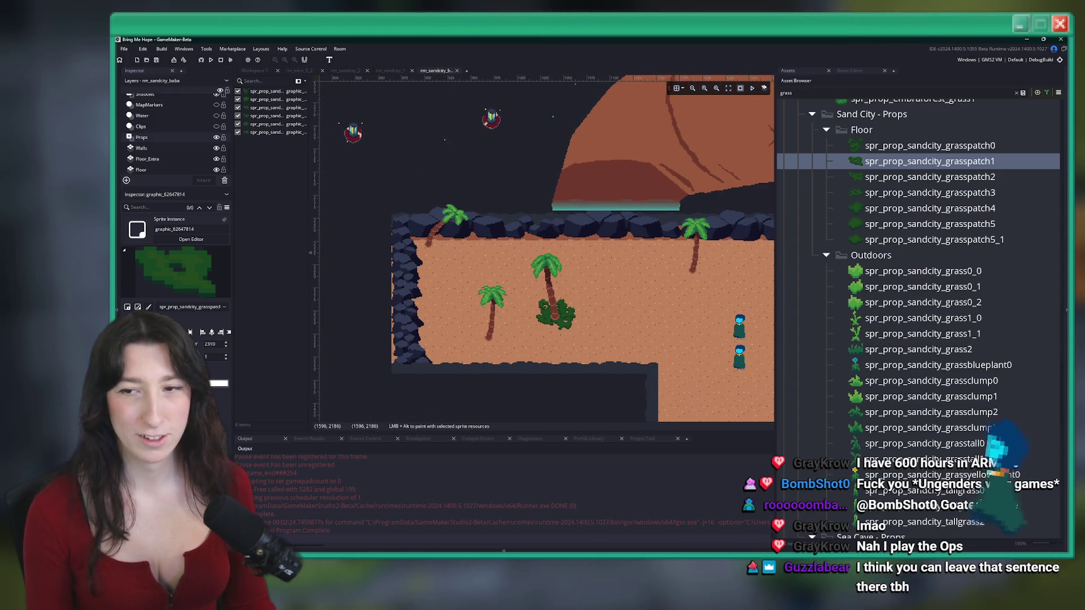
# Paint grasspatch1 and grasspatch2 patches at the base of the left palm tree
pyautogui.scroll(5, 487, 312)
pyautogui.scroll(-5, 487, 312)
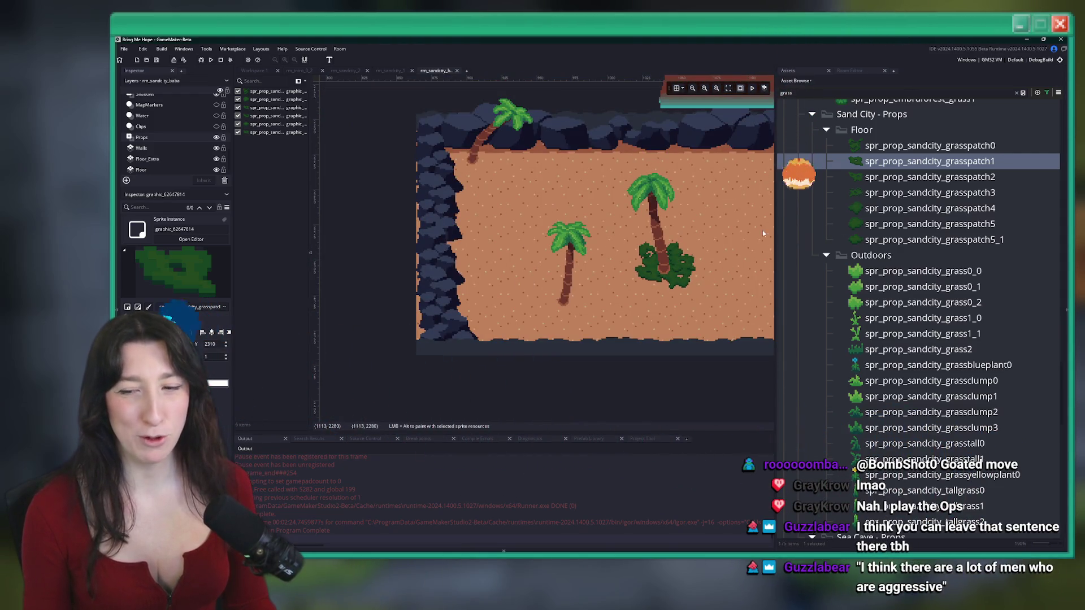
pyautogui.moveTo(596, 142); pyautogui.dragTo(574, 136)
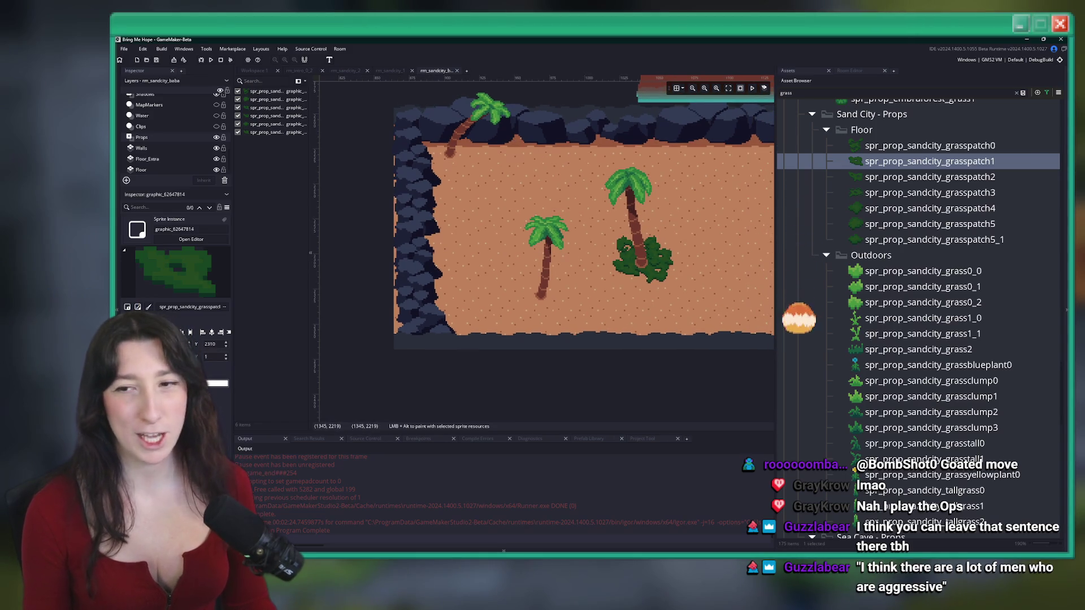
pyautogui.click(915, 177)
pyautogui.scroll(3, 570, 289)
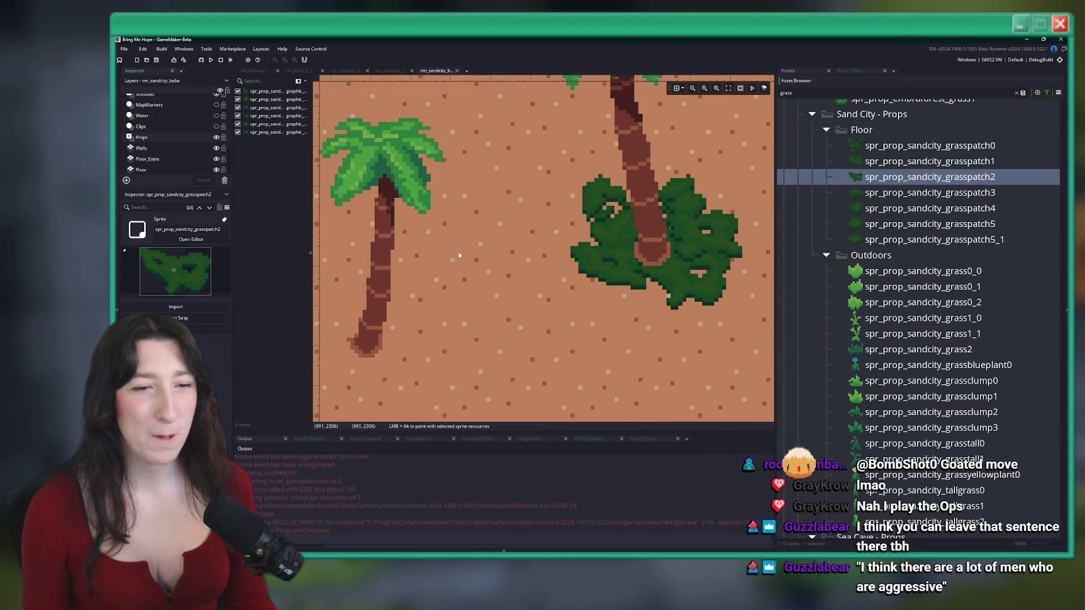
pyautogui.click(883, 164)
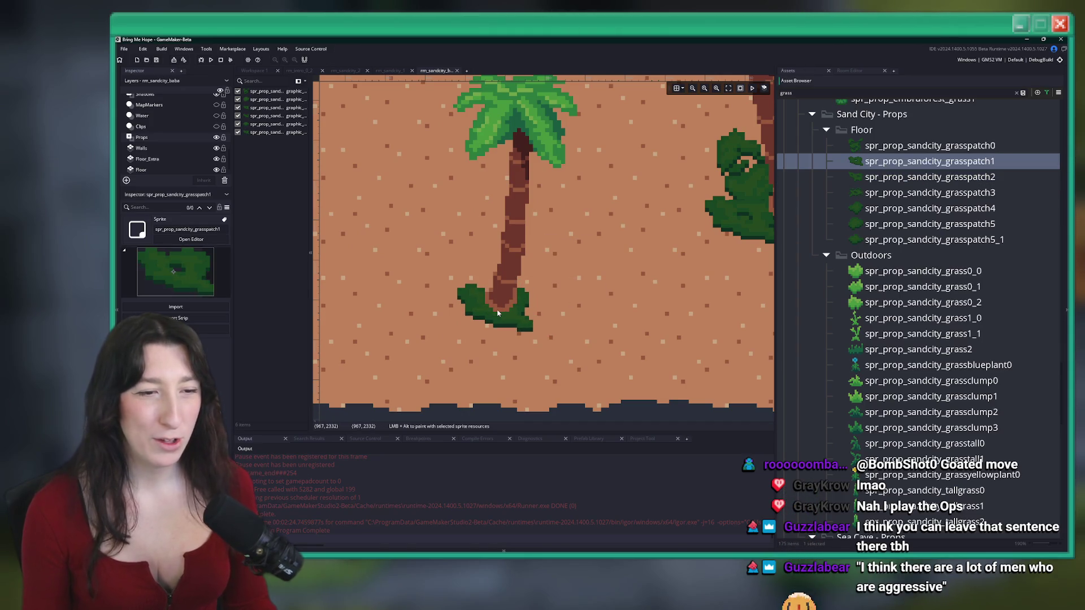
pyautogui.click(493, 309)
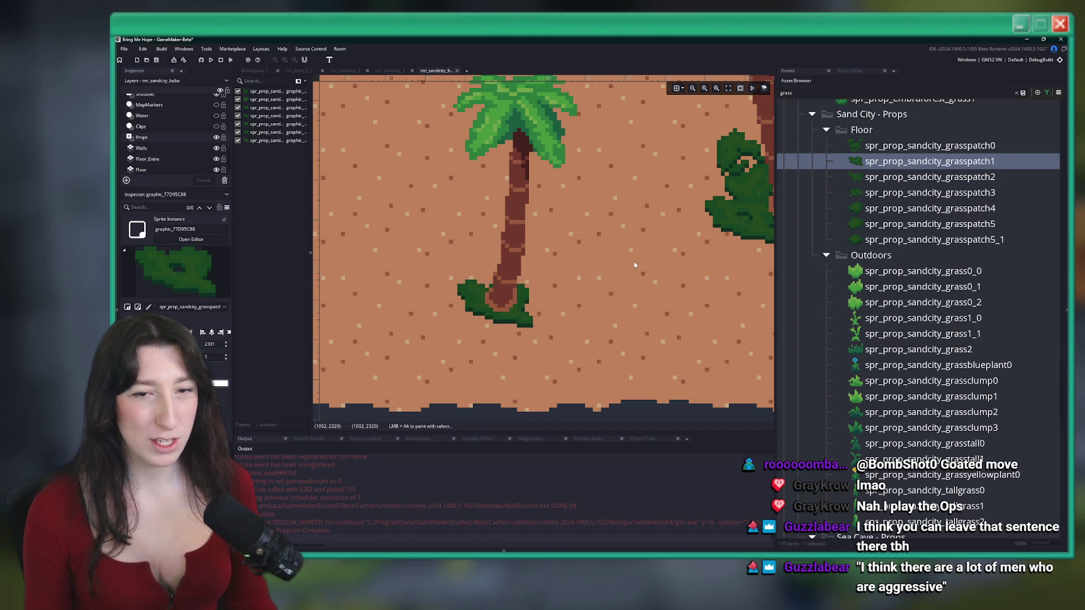
pyautogui.click(856, 177)
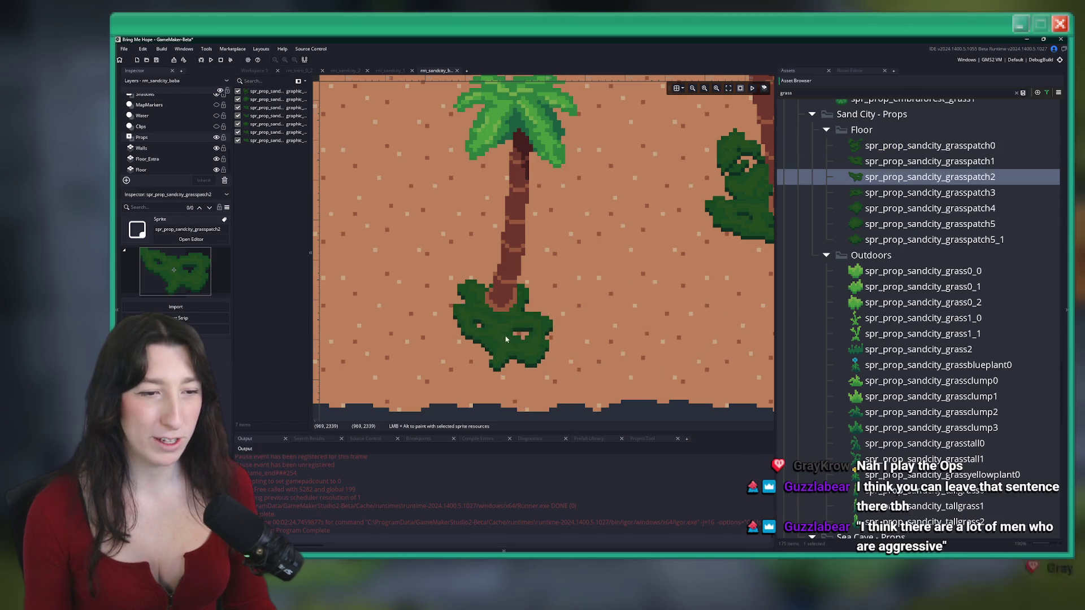
pyautogui.click(540, 301)
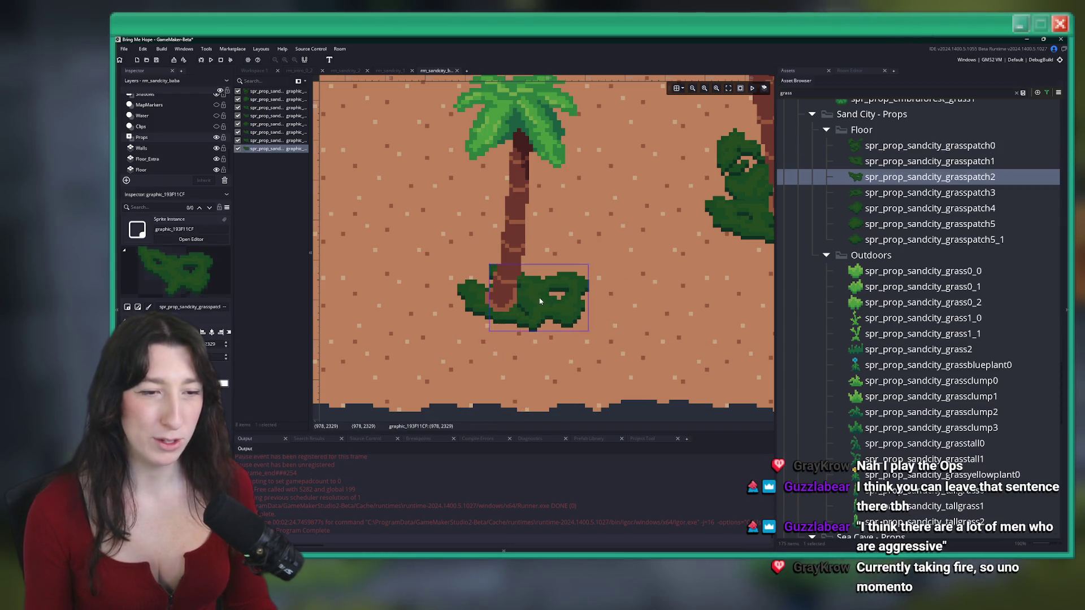
# Add grasspatch5 and grasspatch2 patches around the same palm's trunk
pyautogui.press('Down')
pyautogui.click(929, 224)
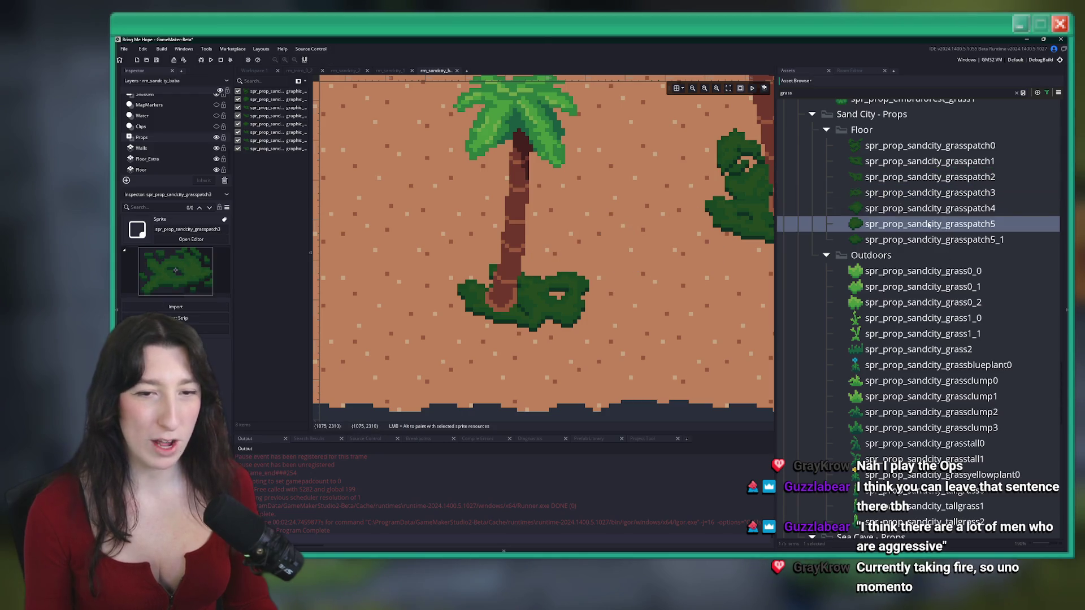
pyautogui.click(491, 286)
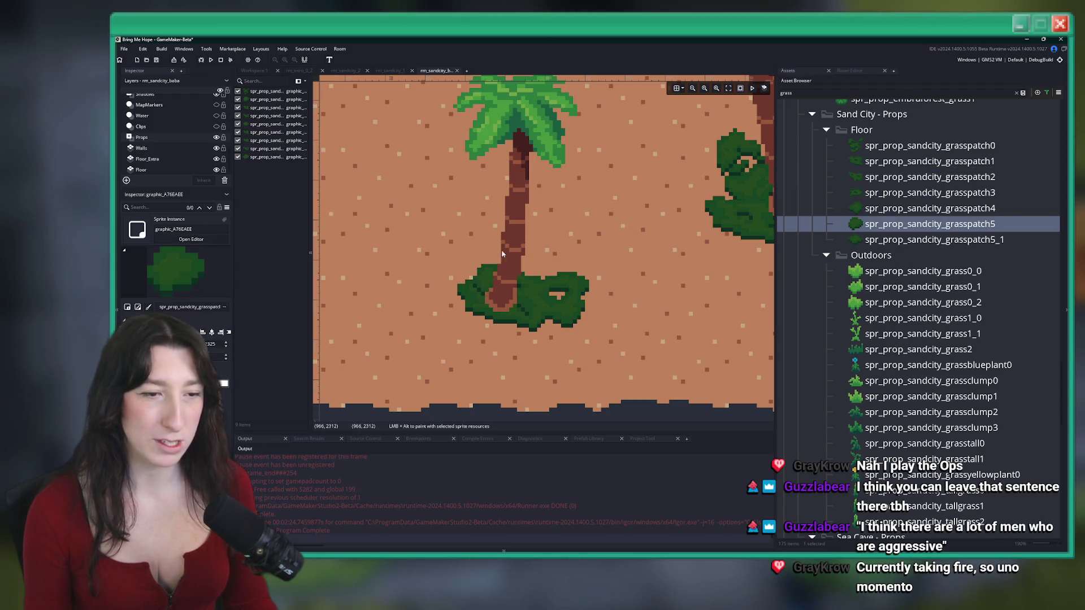
pyautogui.click(887, 203)
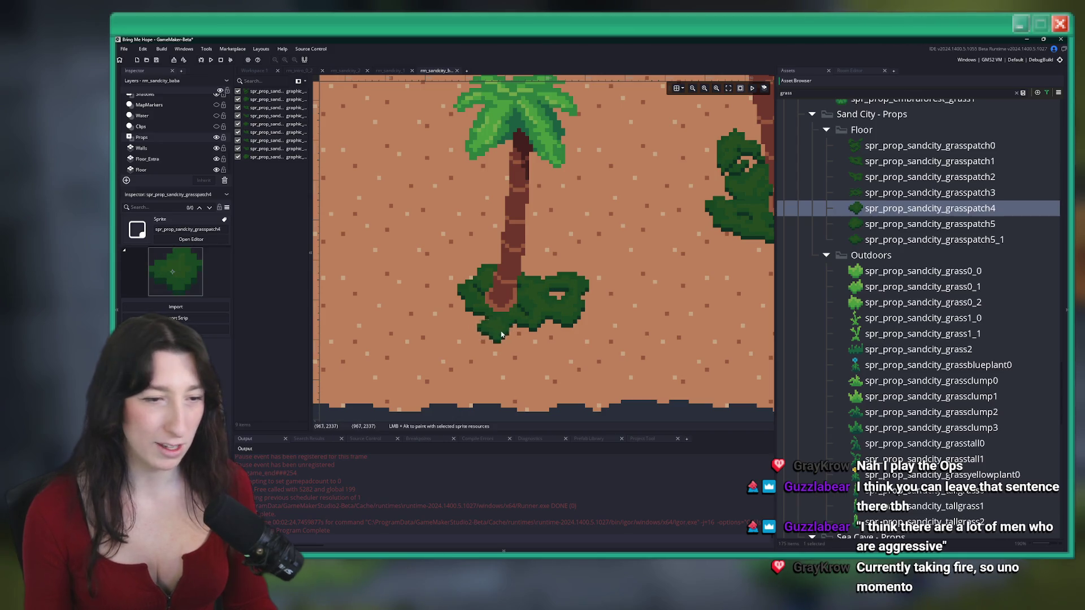
pyautogui.click(887, 163)
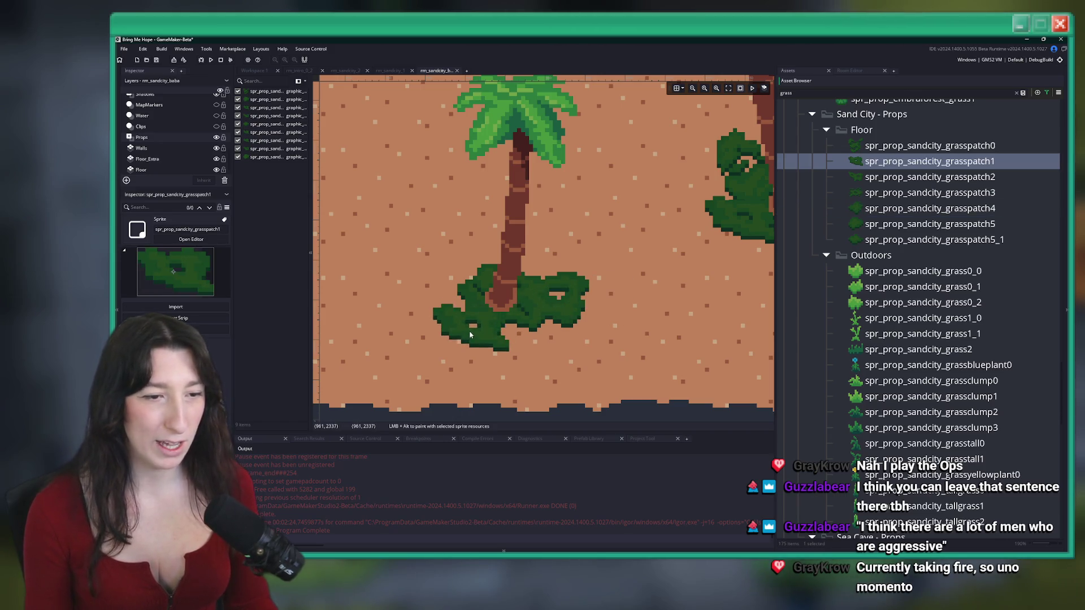
pyautogui.click(886, 230)
pyautogui.click(886, 239)
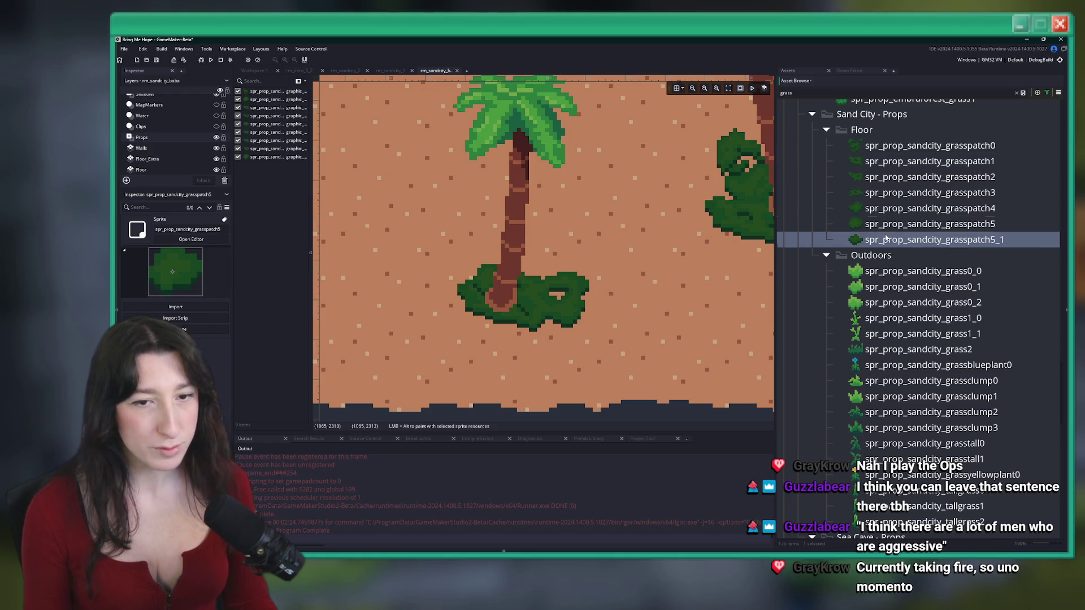
pyautogui.press('Up')
pyautogui.press('Up')
pyautogui.press('Up')
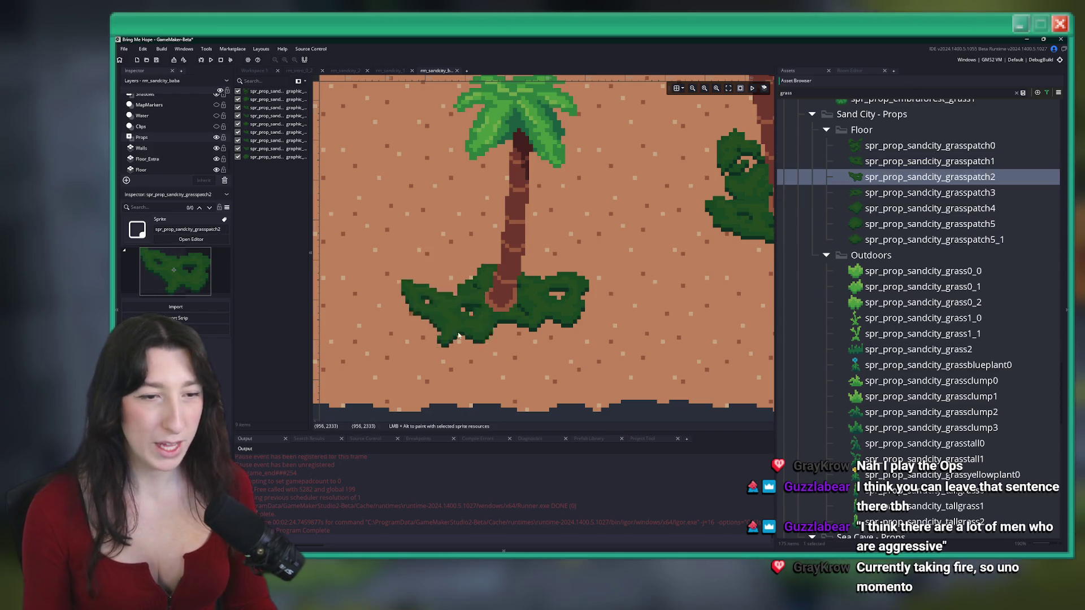
pyautogui.keyDown('alt'); pyautogui.click(493, 333); pyautogui.keyUp('alt')
pyautogui.click(493, 334)
# Add a small grasspatch4 patch beside the cluster and check the result
pyautogui.scroll(-3, 680, 235)
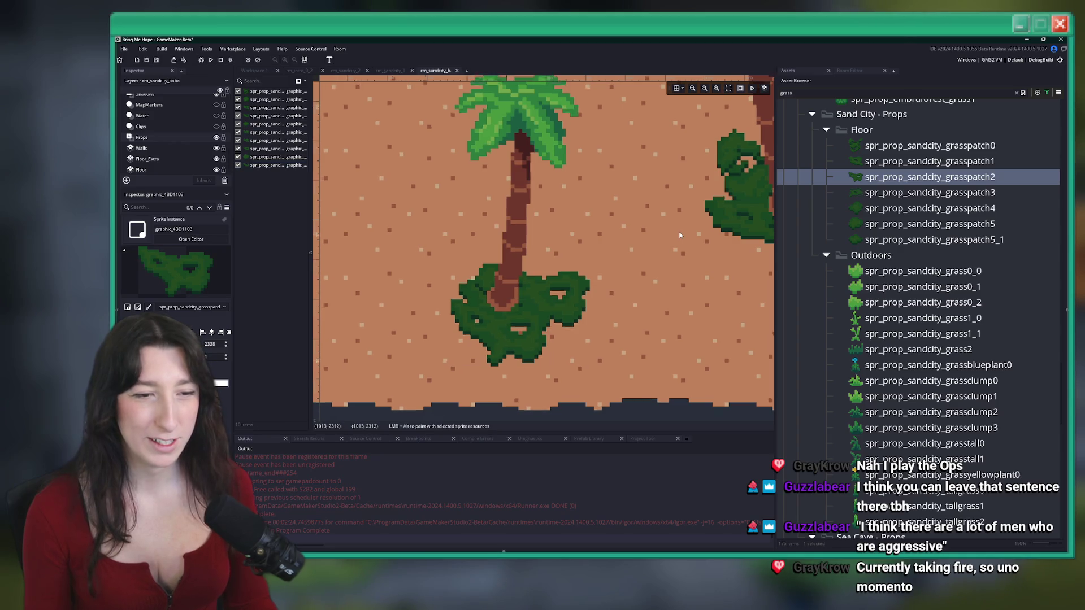
pyautogui.scroll(3, 679, 235)
pyautogui.press('Down')
pyautogui.press('Down')
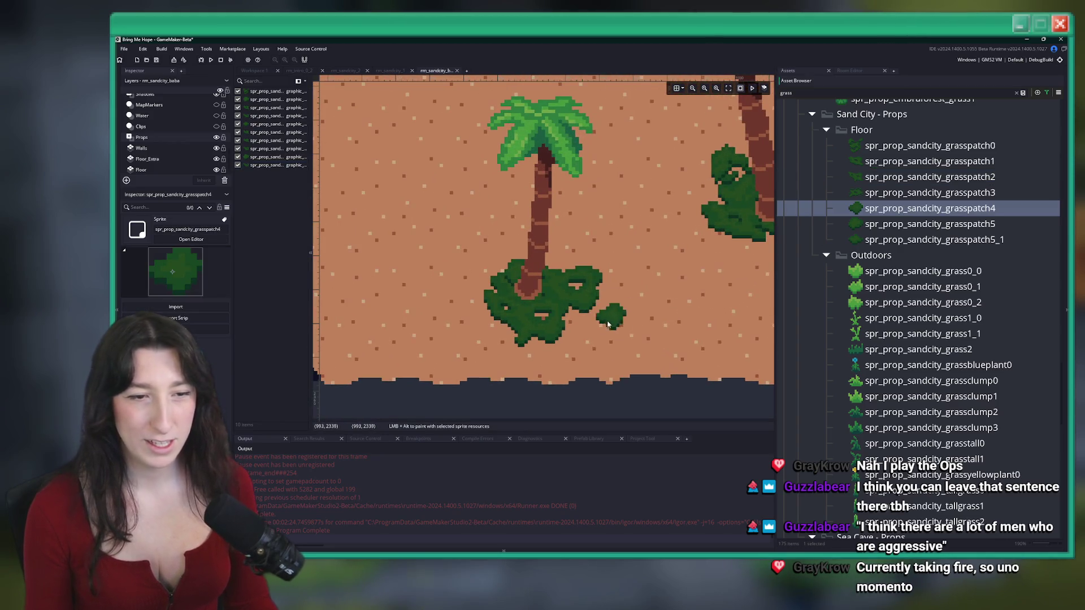
pyautogui.keyDown('alt'); pyautogui.click(605, 359); pyautogui.keyUp('alt')
pyautogui.scroll(-3, 608, 353)
pyautogui.scroll(4, 627, 345)
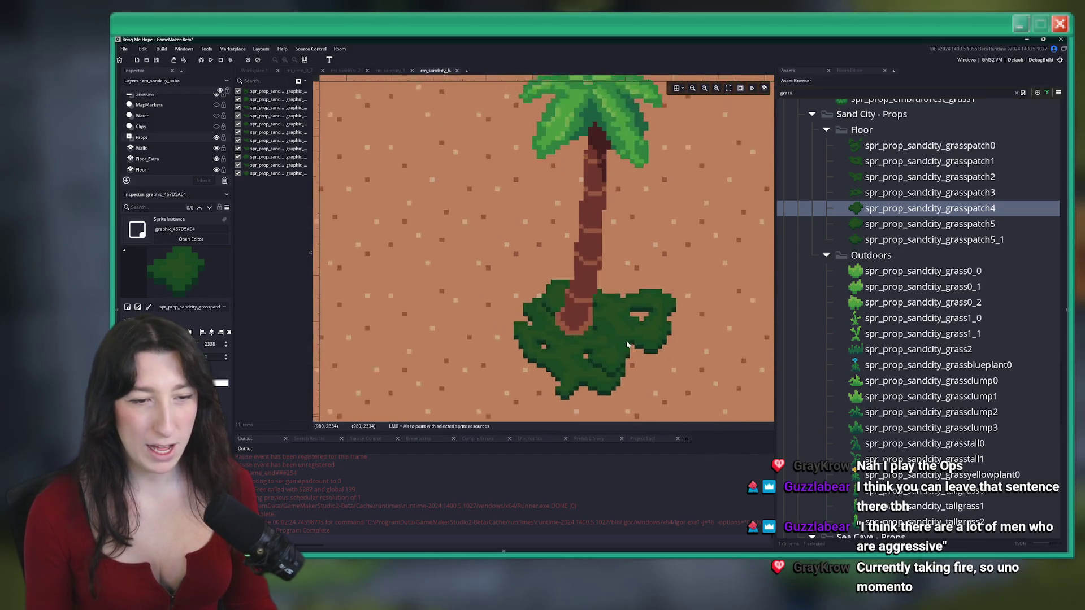
pyautogui.scroll(1, 595, 347)
pyautogui.click(587, 380)
pyautogui.click(683, 366)
pyautogui.scroll(-5, 683, 366)
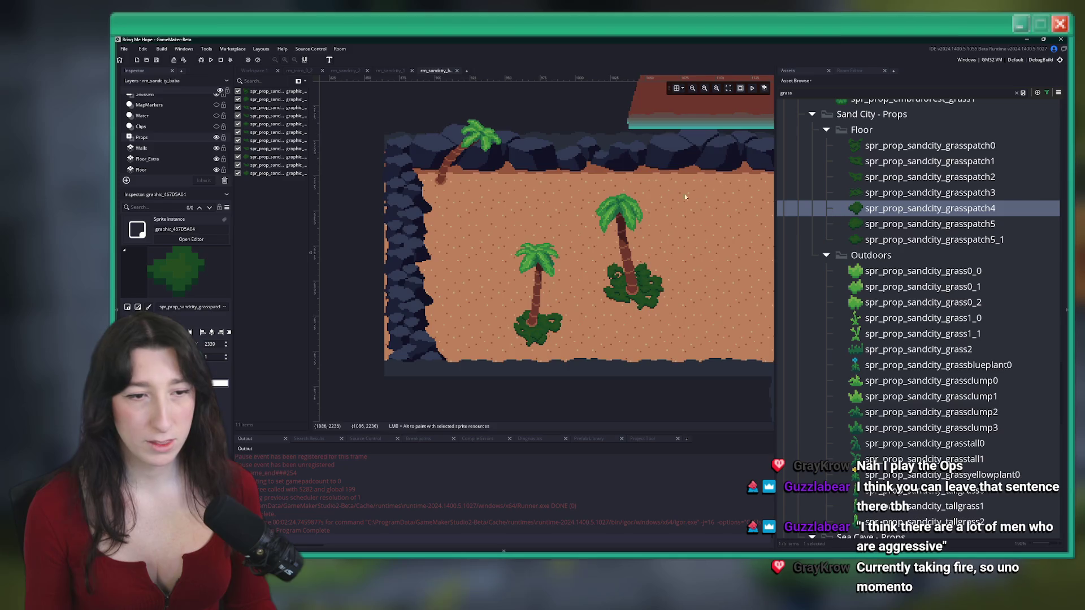
# Select the grasspatch2 sprite, then close the rm_sandcity_2 room
pyautogui.scroll(-4, 444, 213)
pyautogui.scroll(2, 393, 236)
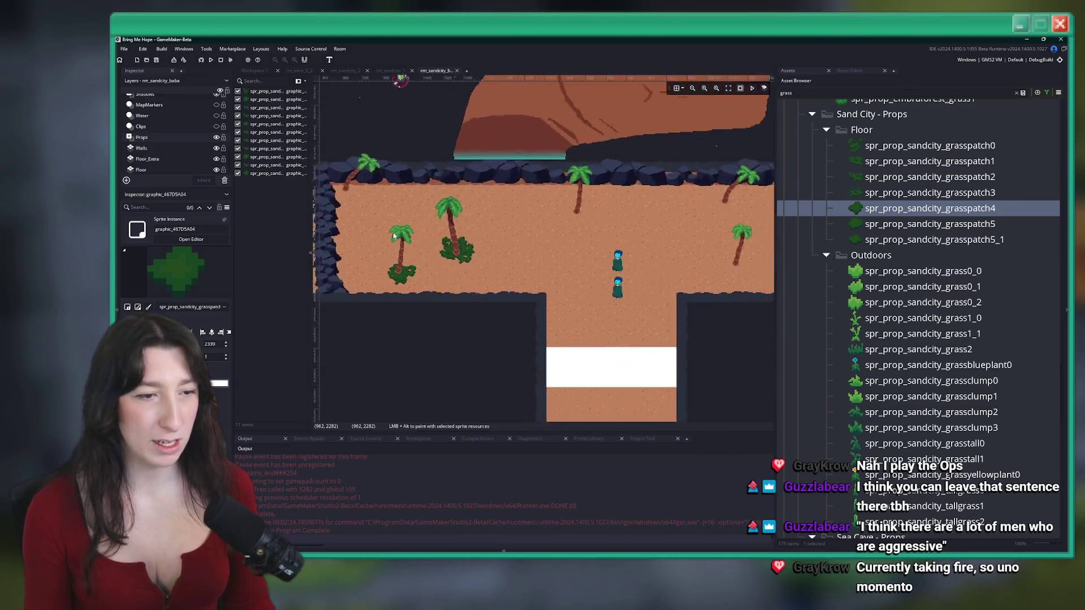
pyautogui.scroll(5, 394, 236)
pyautogui.click(915, 176)
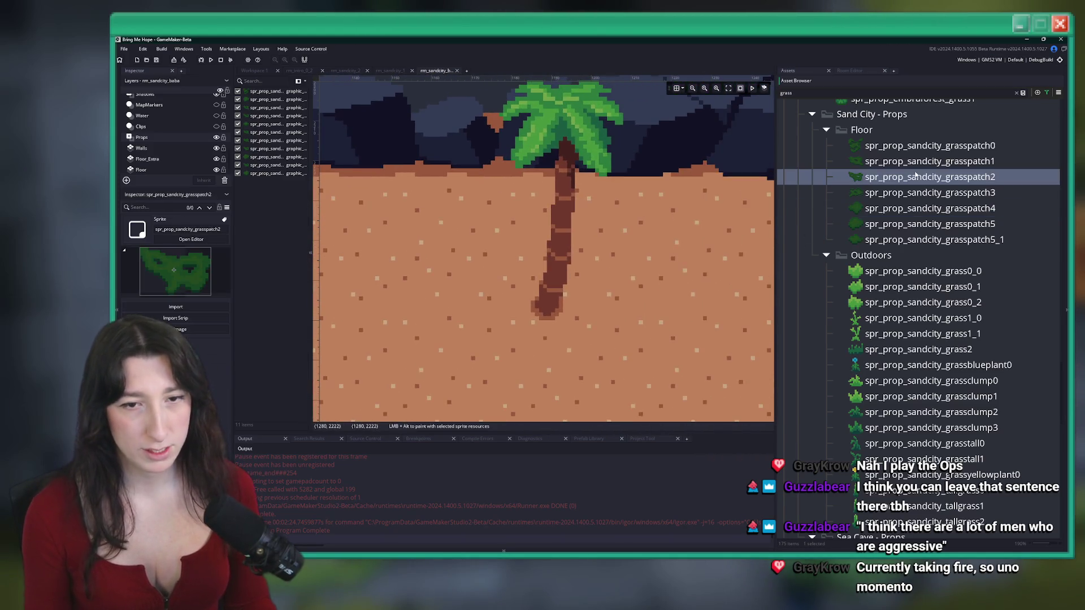
pyautogui.scroll(-5, 538, 317)
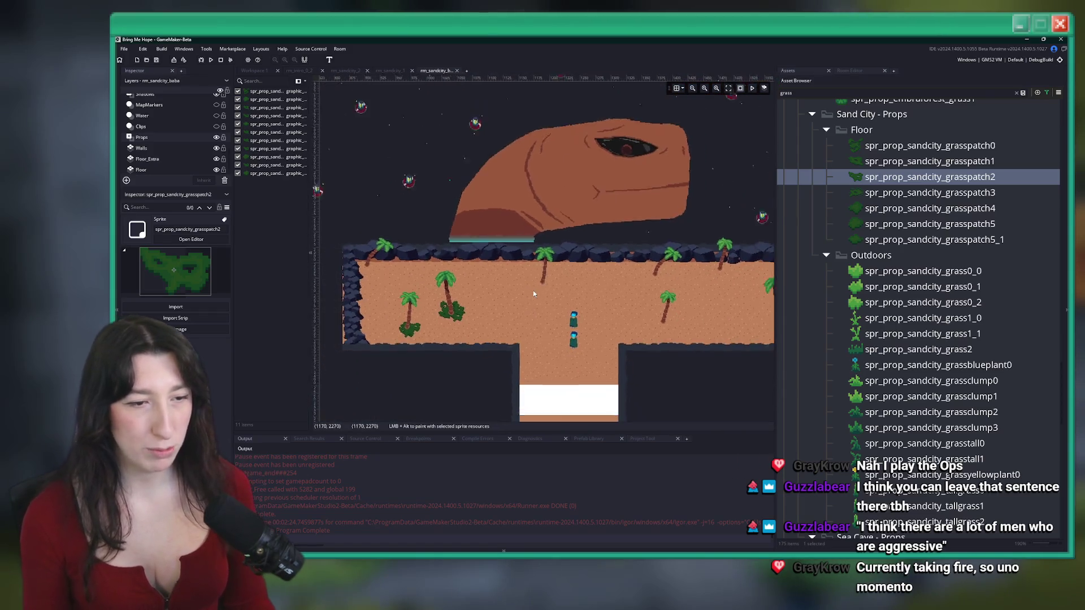
pyautogui.scroll(-2, 533, 293)
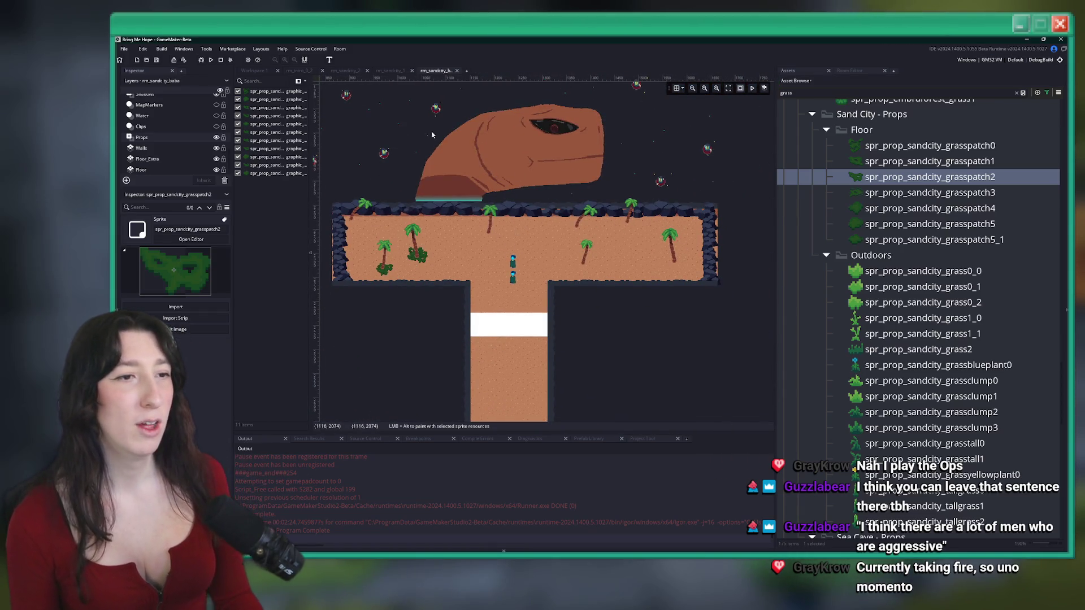
pyautogui.click(345, 70)
pyautogui.scroll(-3, 499, 257)
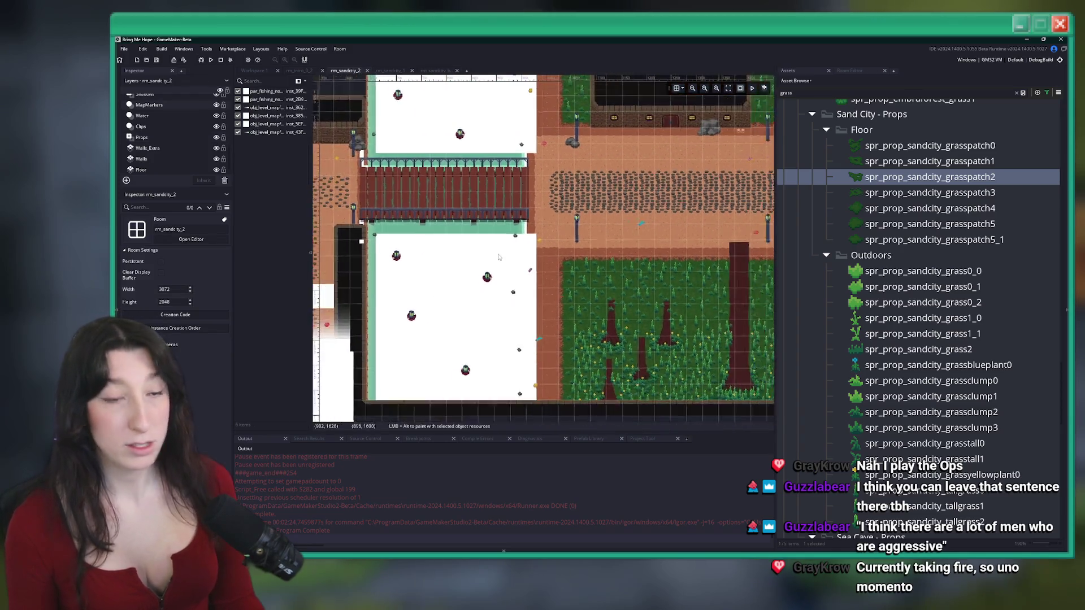
pyautogui.scroll(-1, 498, 257)
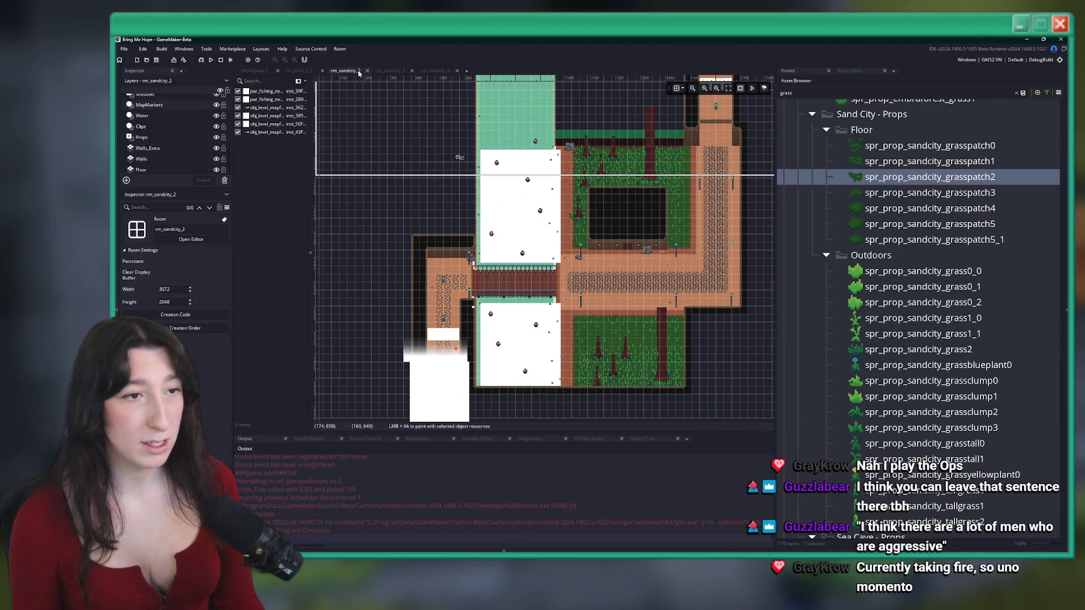
pyautogui.middleClick(359, 73)
# Pan around the rm_sandcity_1 map, then return to rm_sandcity_baba
pyautogui.scroll(8, 394, 224)
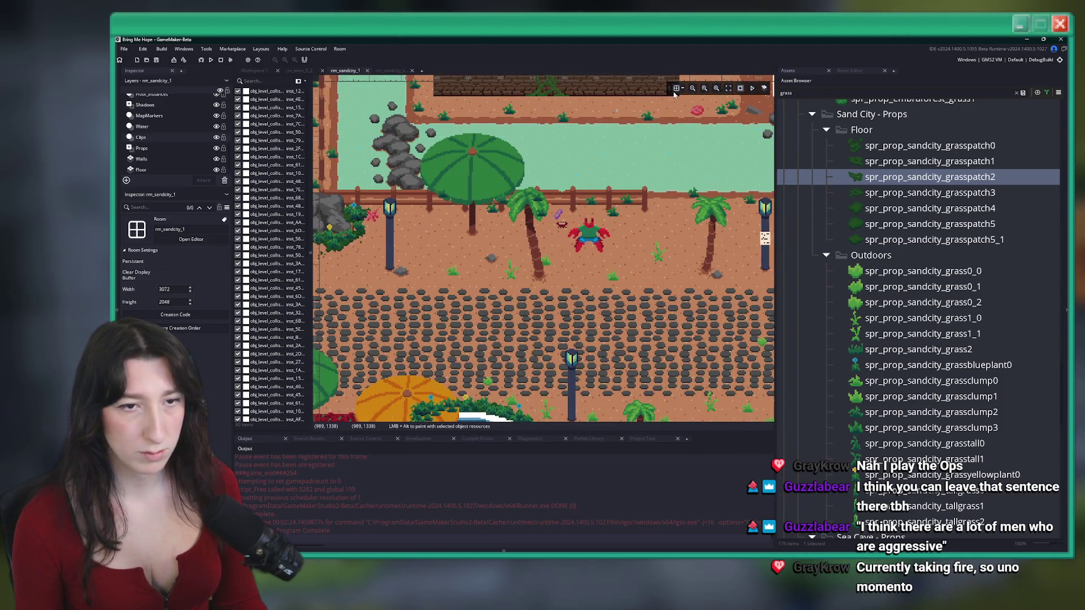
pyautogui.moveTo(506, 296); pyautogui.dragTo(506, 222)
pyautogui.scroll(2, 506, 222)
pyautogui.scroll(-5, 443, 212)
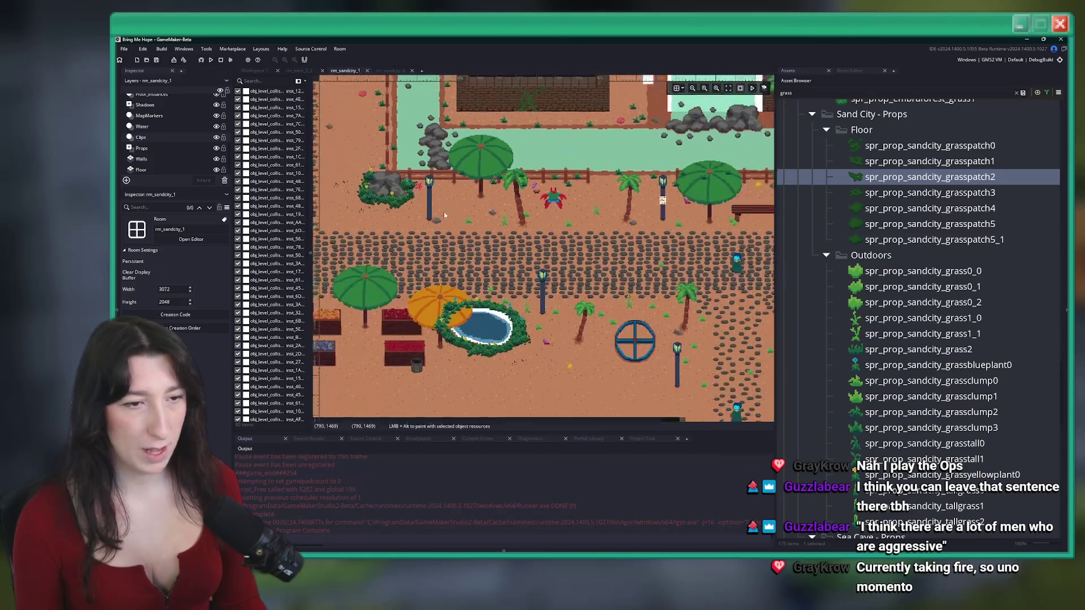
pyautogui.moveTo(535, 249)
pyautogui.mouseDown()
pyautogui.moveTo(374, 235)
pyautogui.moveTo(362, 246)
pyautogui.mouseUp()
pyautogui.scroll(-2, 357, 240)
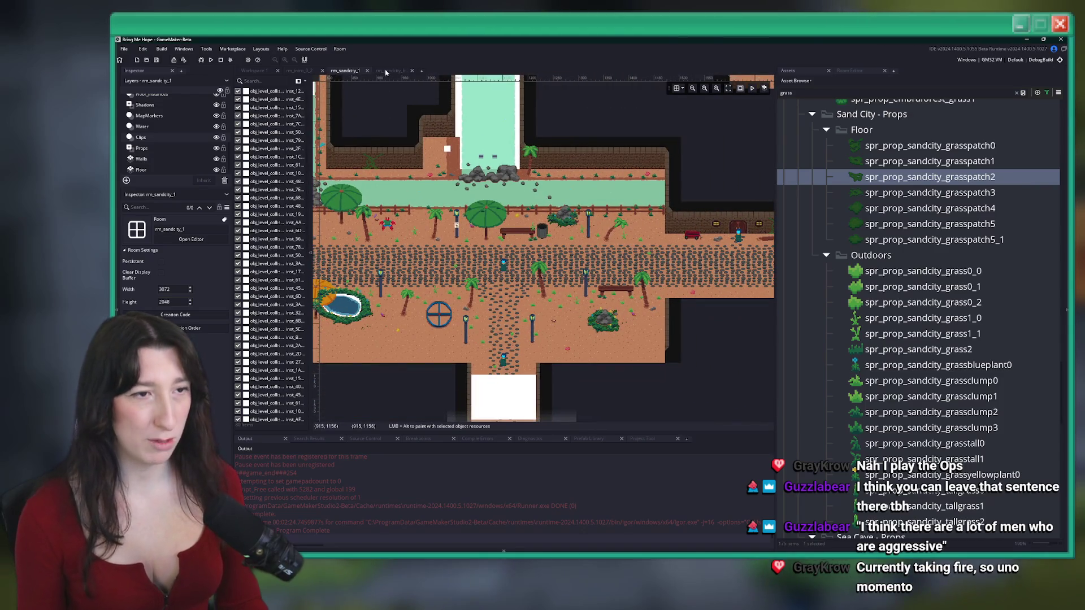
pyautogui.click(386, 70)
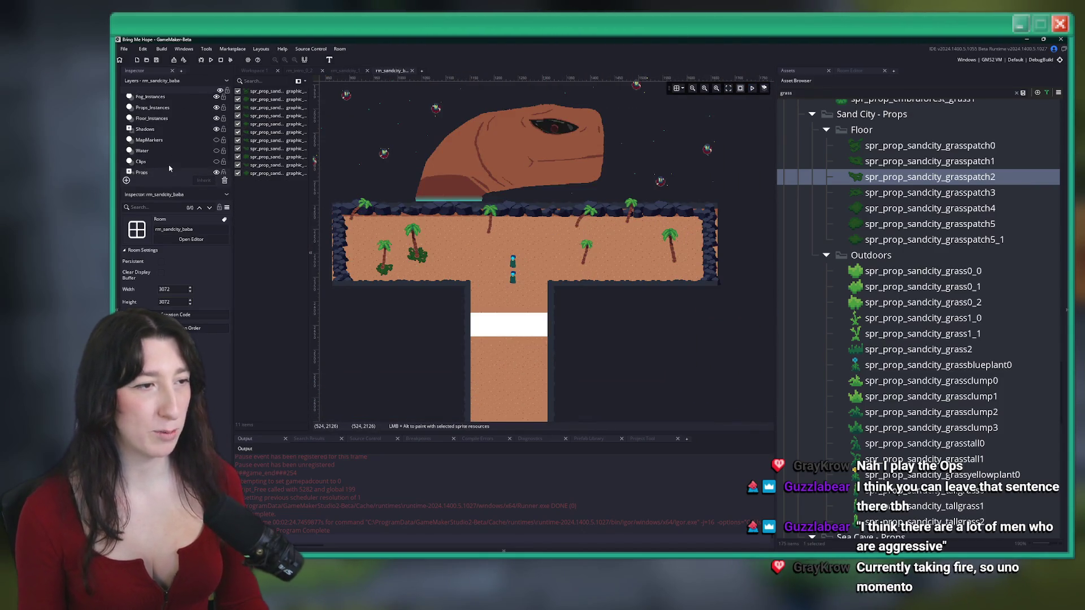
# Delete every grass patch from rm_sandcity_baba
pyautogui.hotkey('ctrl', 'a')
pyautogui.press('Delete')
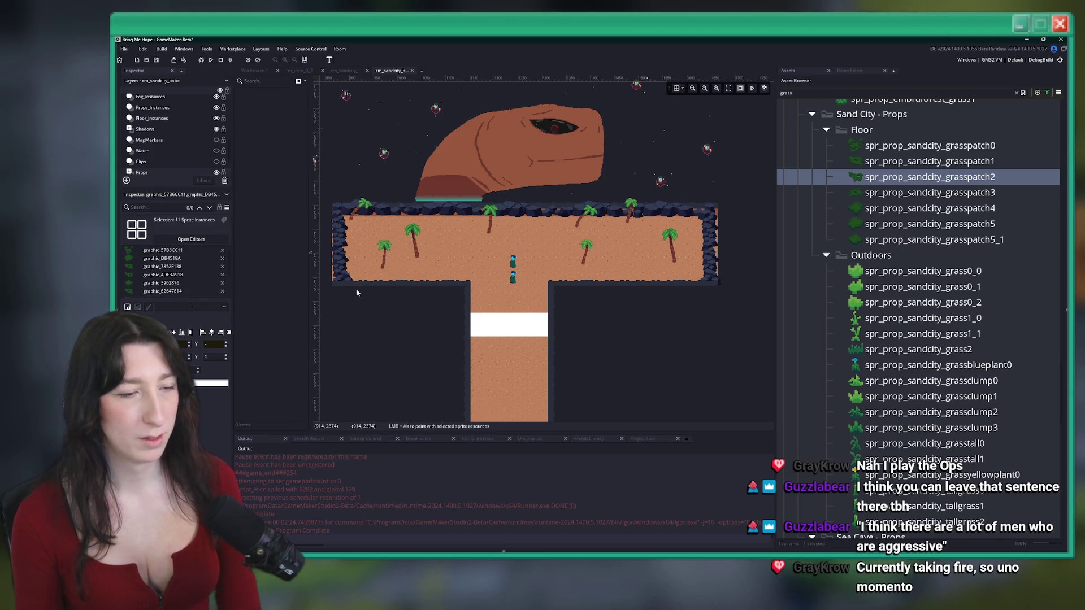
pyautogui.click(345, 71)
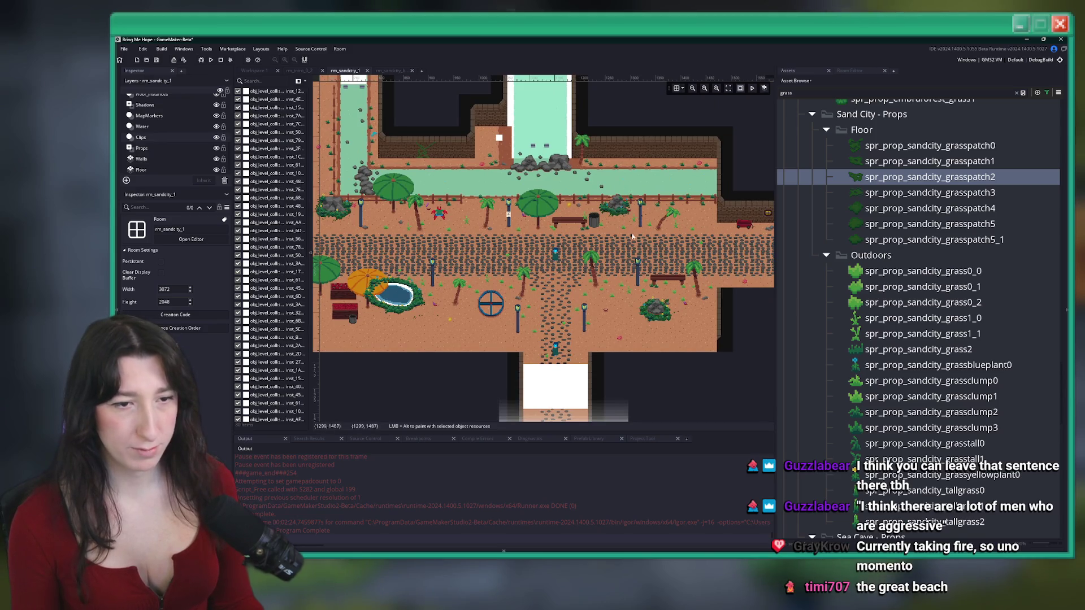
pyautogui.scroll(5, 677, 319)
pyautogui.scroll(1, 179, 145)
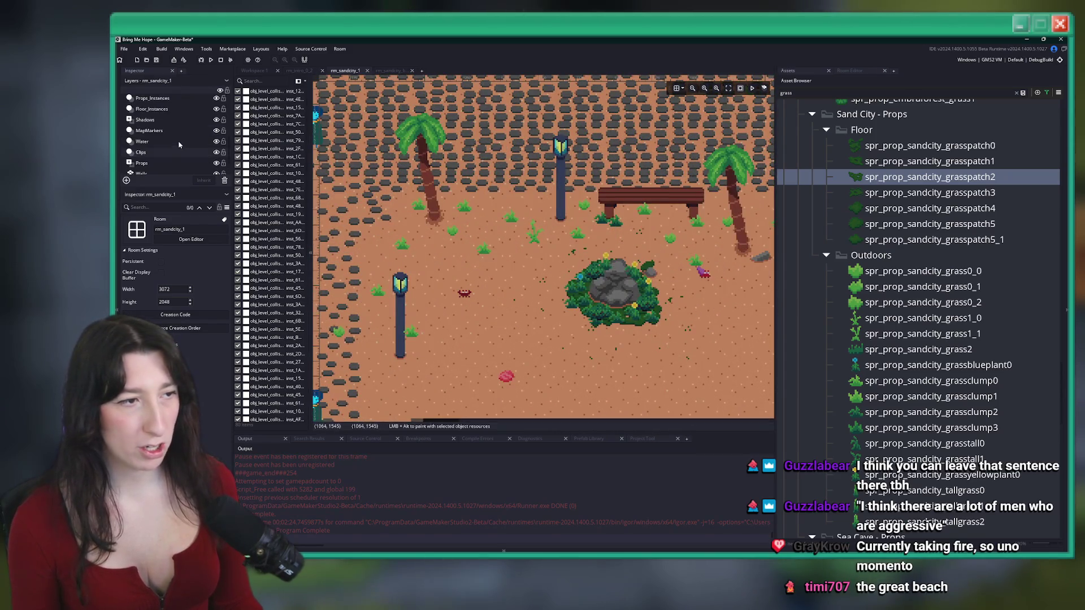
# Copy the rock from rm_sandcity_1's grass clump and paste it into rm_sandcity_baba
pyautogui.click(163, 111)
pyautogui.click(613, 284)
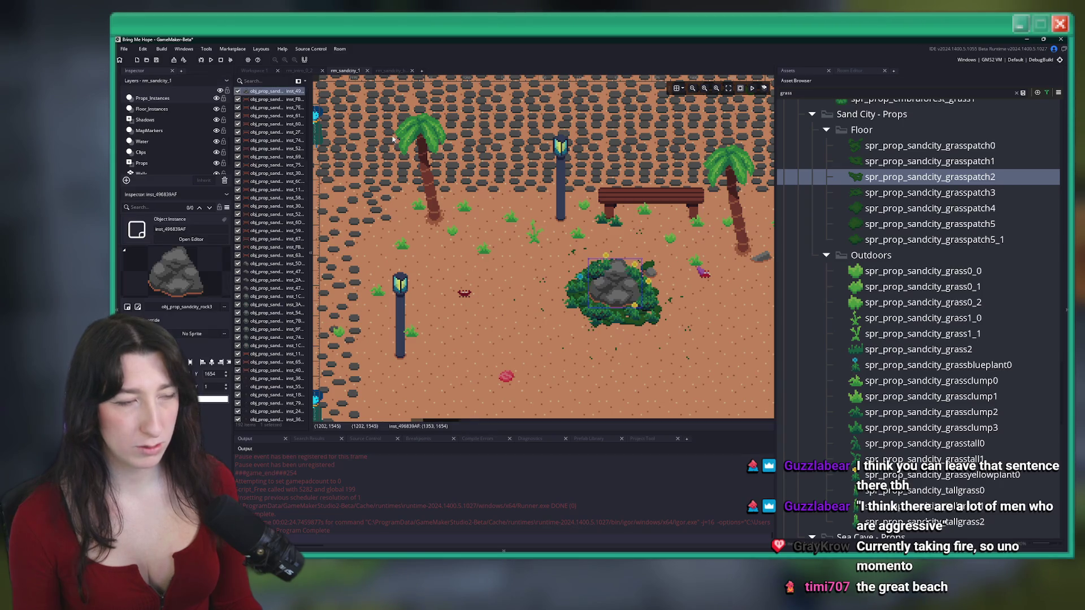
pyautogui.click(379, 71)
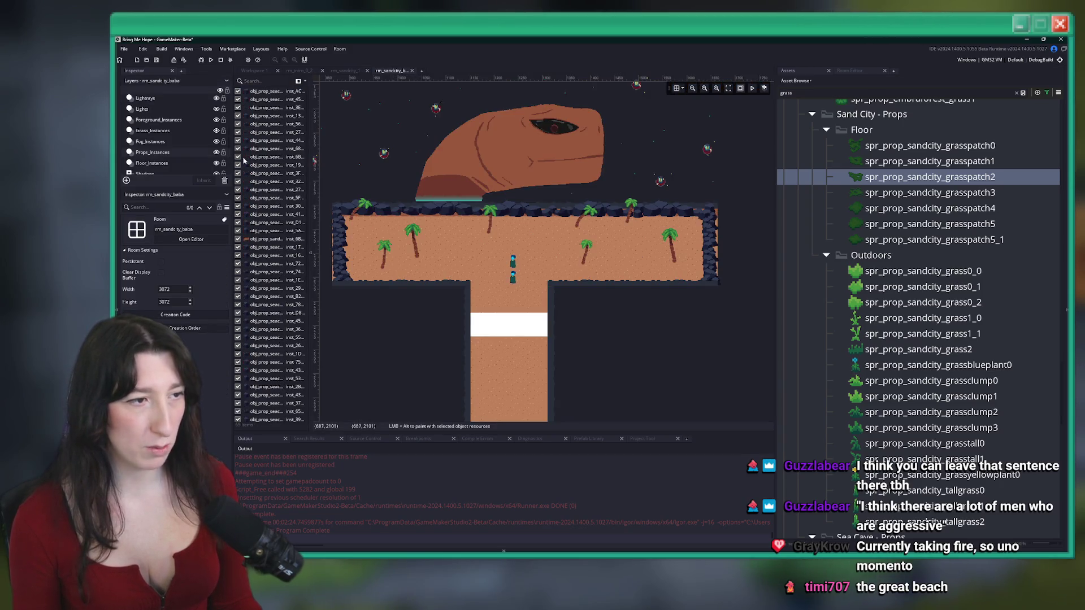
pyautogui.hotkey('ctrl', 'v')
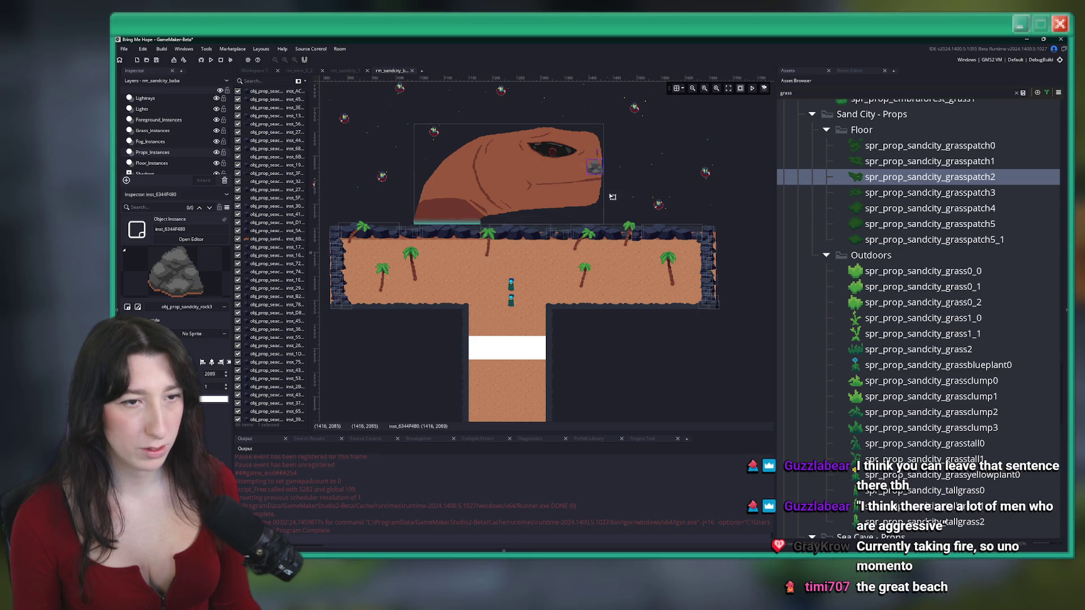
pyautogui.hotkey('ctrl', 'Tab')
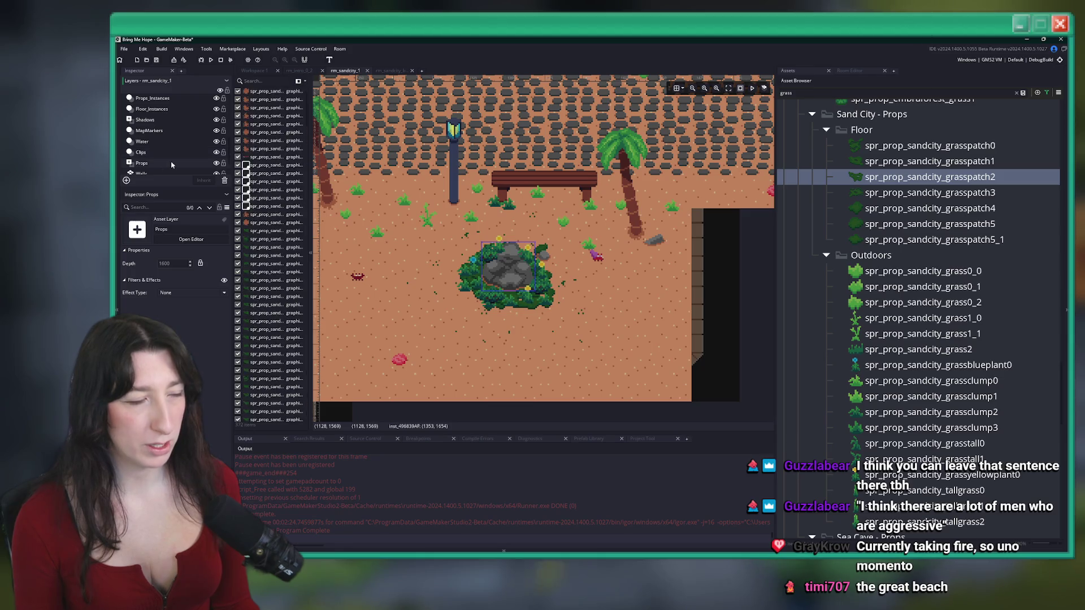
# Copy the 13 grass sprites around rm_sandcity_1's rock and paste them onto rm_sandcity_baba's rock
pyautogui.moveTo(537, 326); pyautogui.dragTo(452, 242)
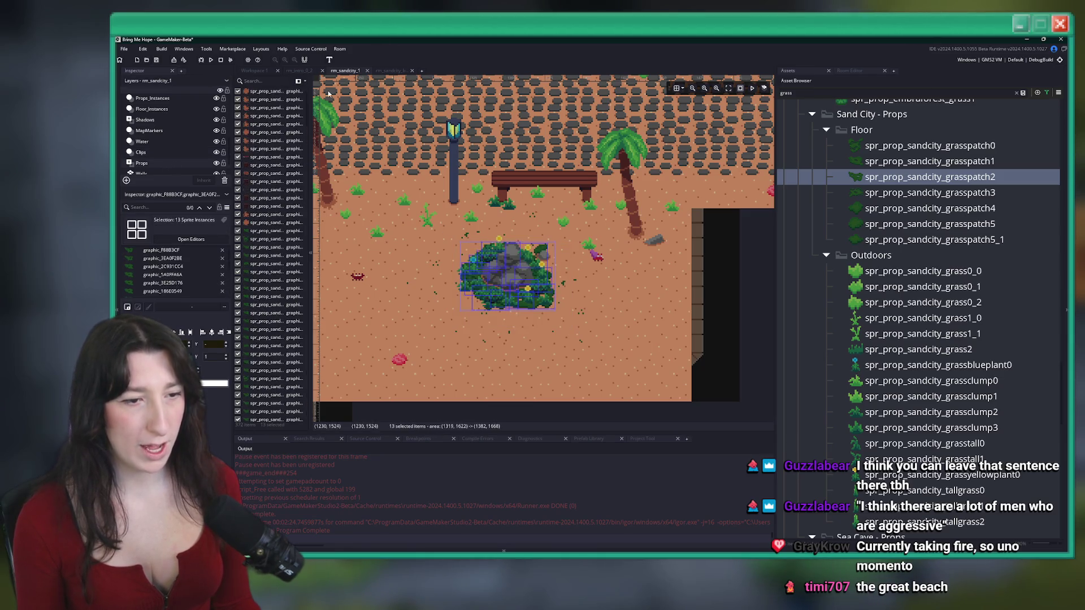
pyautogui.hotkey('ctrl', 'Tab')
pyautogui.scroll(5, 672, 308)
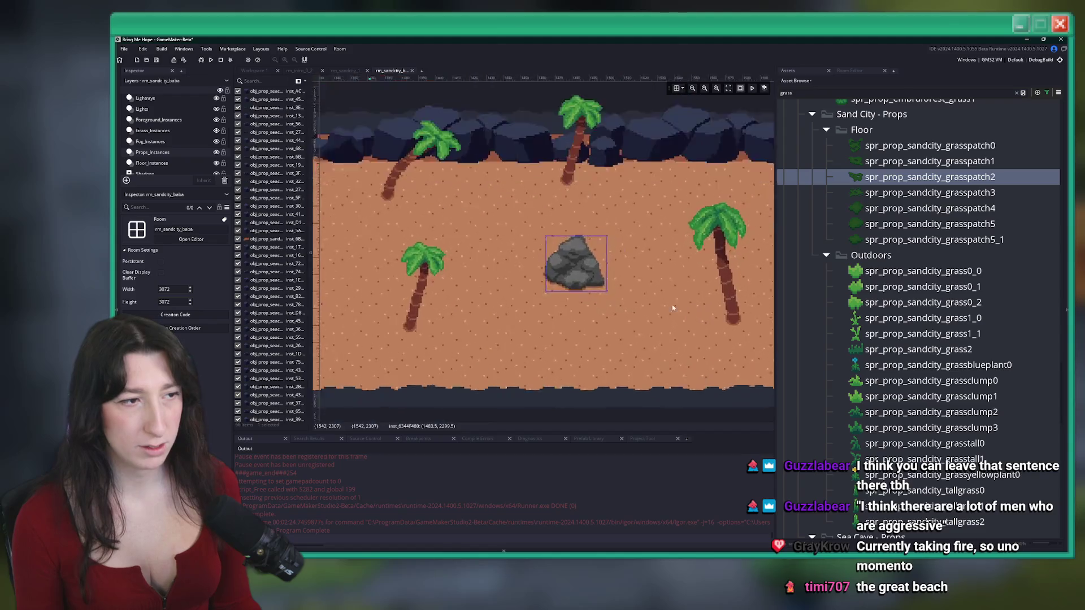
pyautogui.hotkey('ctrl', 'Tab')
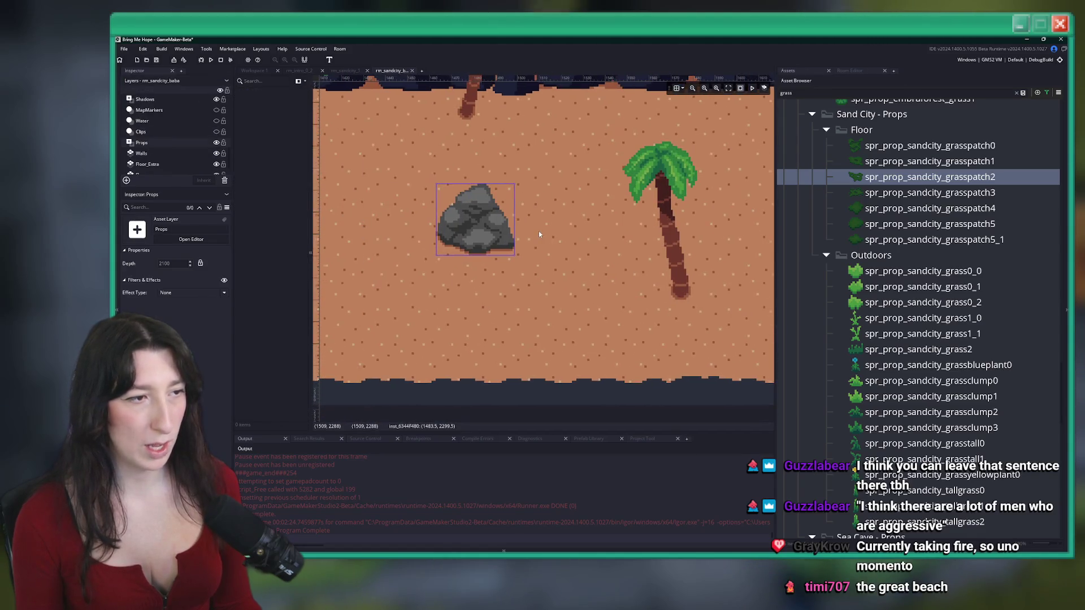
pyautogui.hotkey('ctrl', 'v')
pyautogui.moveTo(409, 138); pyautogui.dragTo(484, 228)
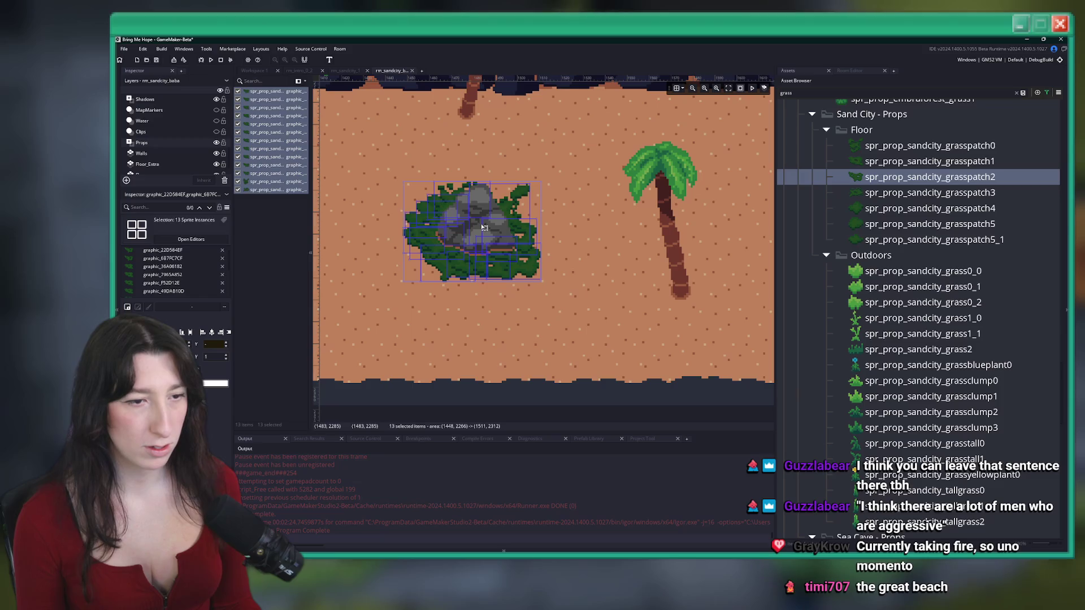
# Copy the 22 Grass_Instances from rm_sandcity_1 and paste them around rm_sandcity_baba's rock
pyautogui.hotkey('ctrl', 'Tab')
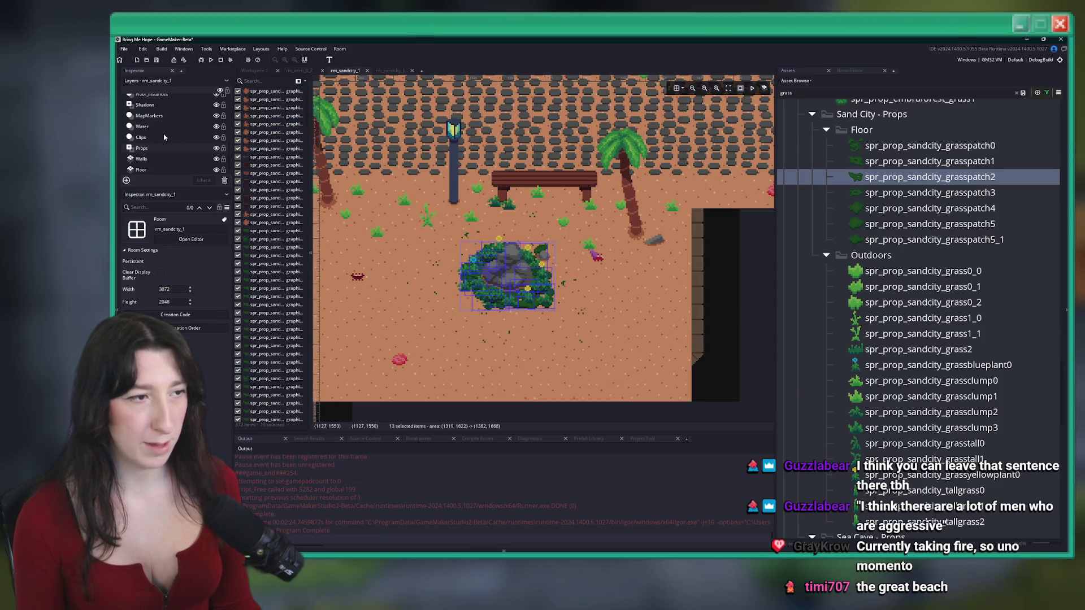
pyautogui.scroll(3, 164, 137)
pyautogui.click(153, 132)
pyautogui.moveTo(565, 342); pyautogui.dragTo(454, 244)
pyautogui.hotkey('ctrl', 'Tab')
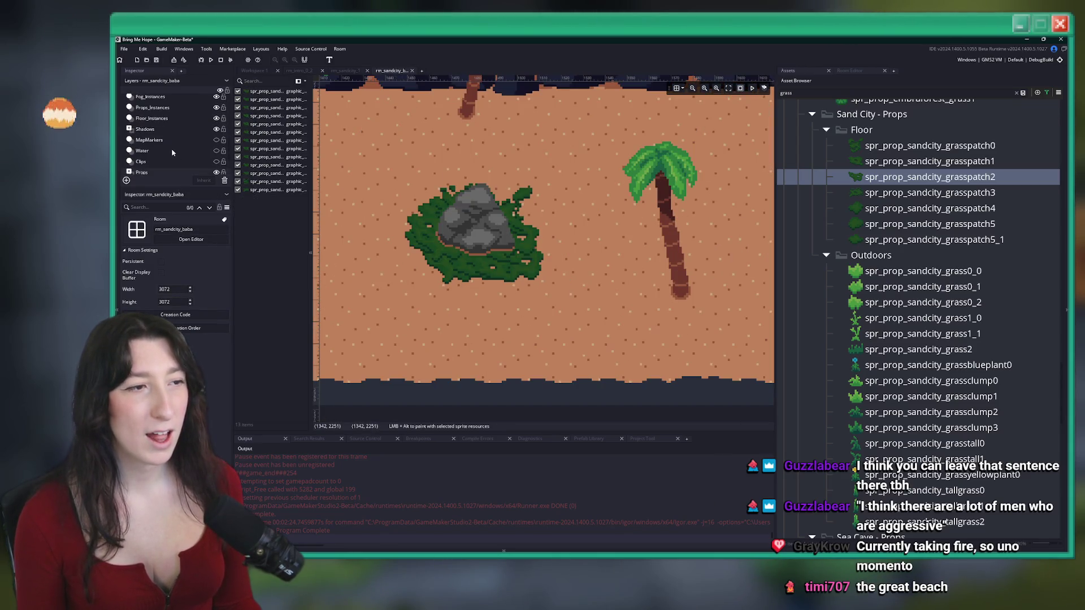
pyautogui.click(153, 130)
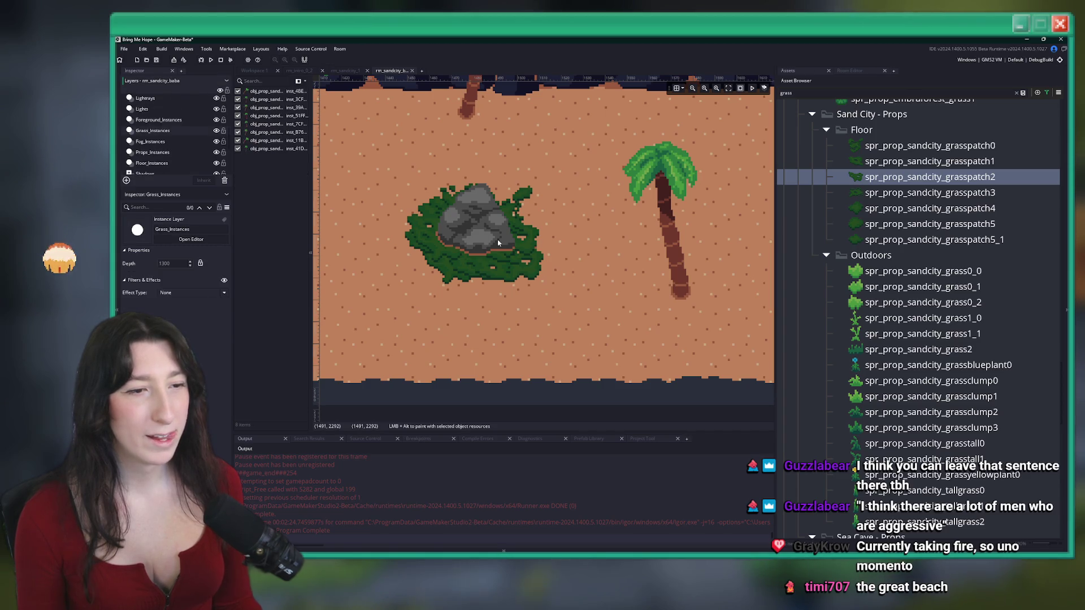
pyautogui.hotkey('ctrl', 'v')
pyautogui.moveTo(488, 225); pyautogui.dragTo(490, 236)
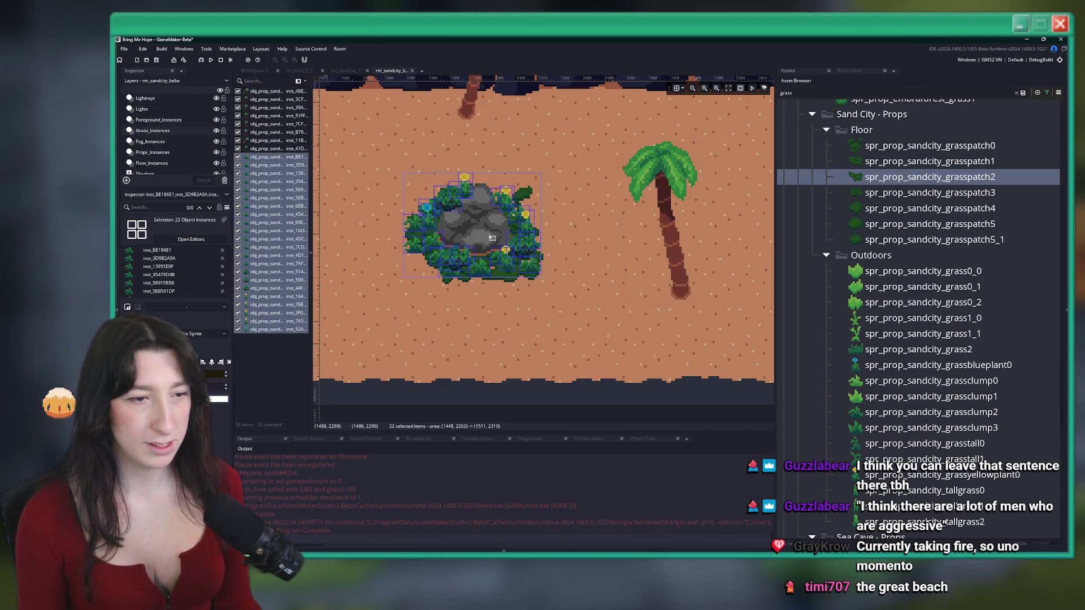
pyautogui.click(596, 353)
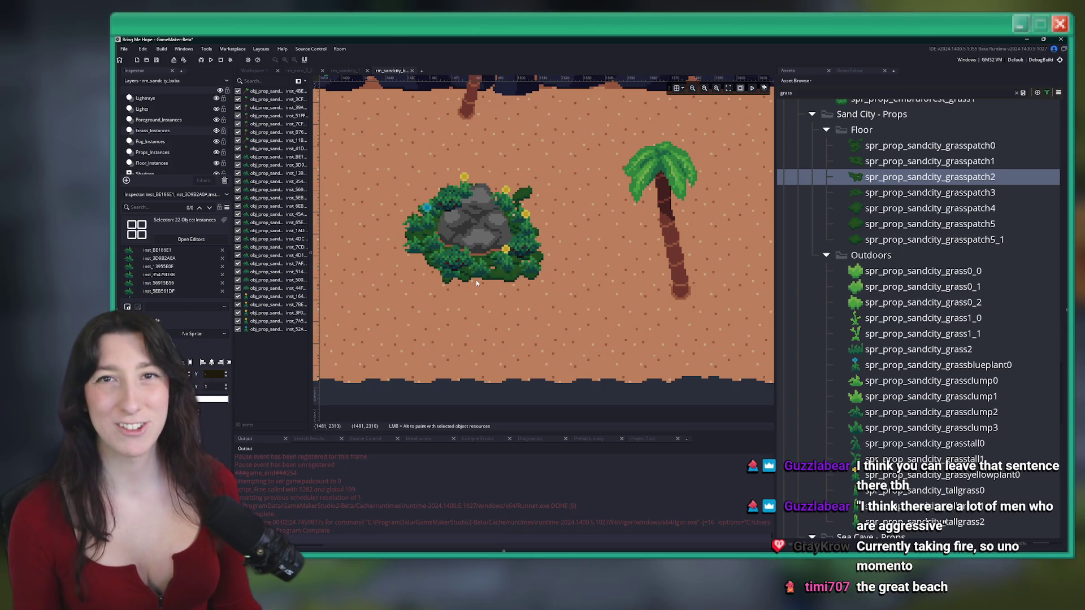
pyautogui.scroll(-4, 549, 303)
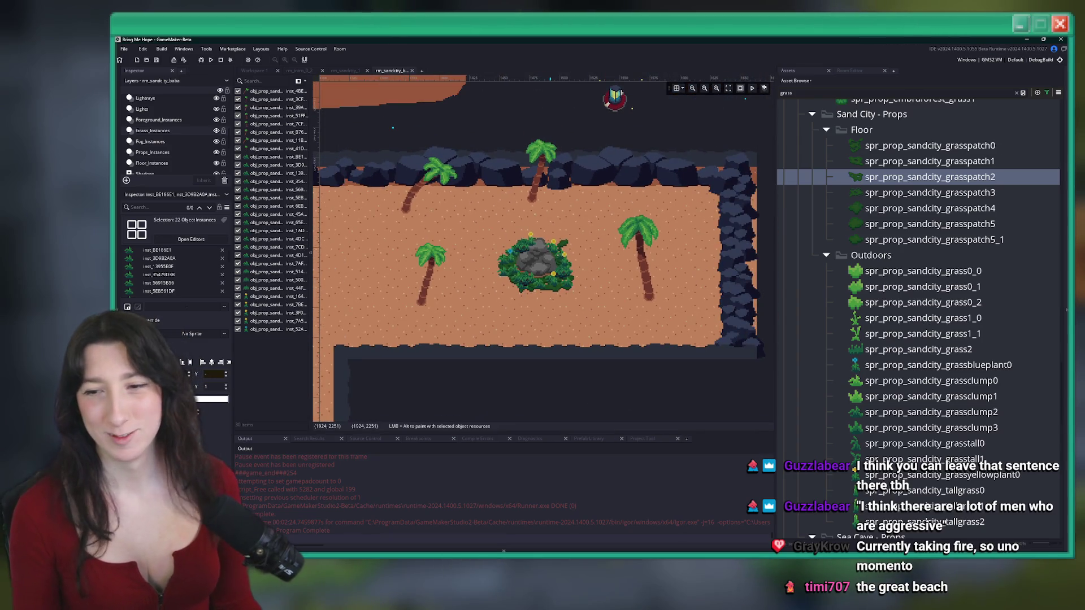
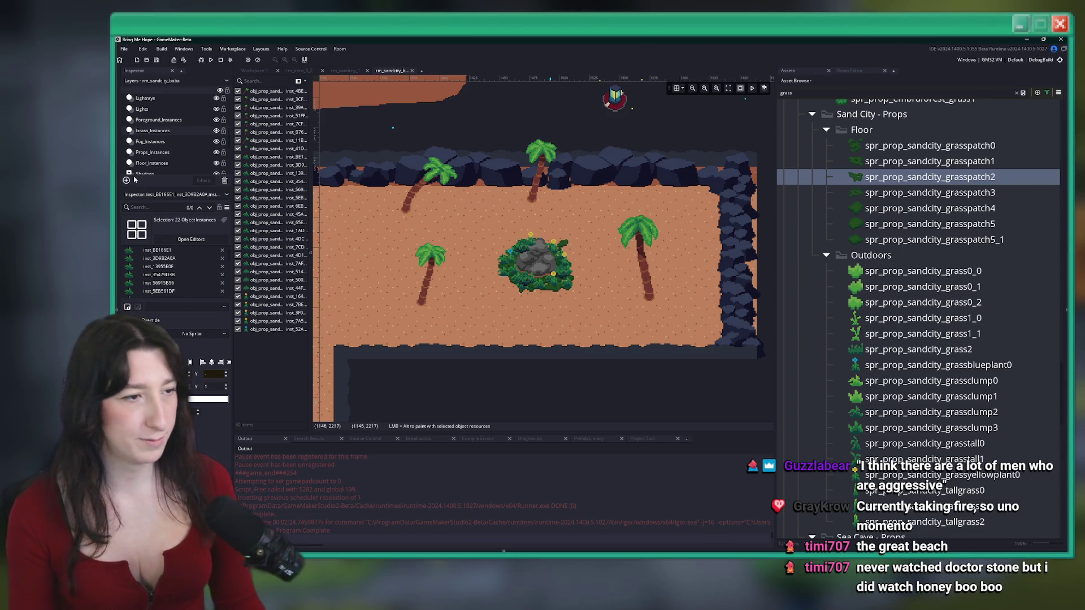
# Select the Floor_Extra tile layer and show its tile palette
pyautogui.scroll(-3, 150, 136)
pyautogui.click(148, 159)
pyautogui.click(850, 70)
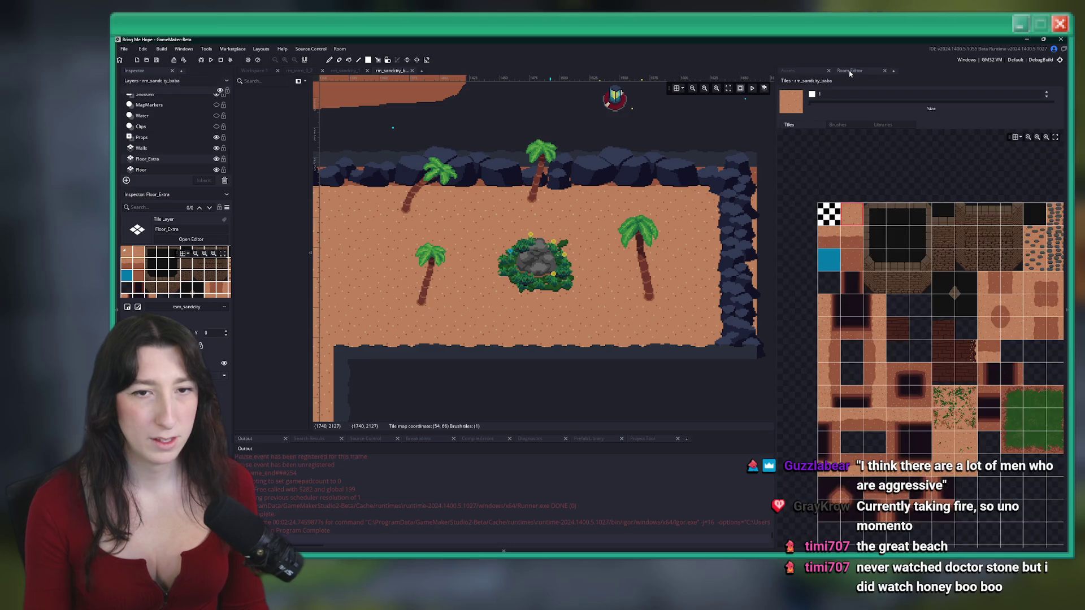
# Frame the cliff edge, beach and T-shaped path, then select the Props_Instances layer
pyautogui.scroll(2, 570, 306)
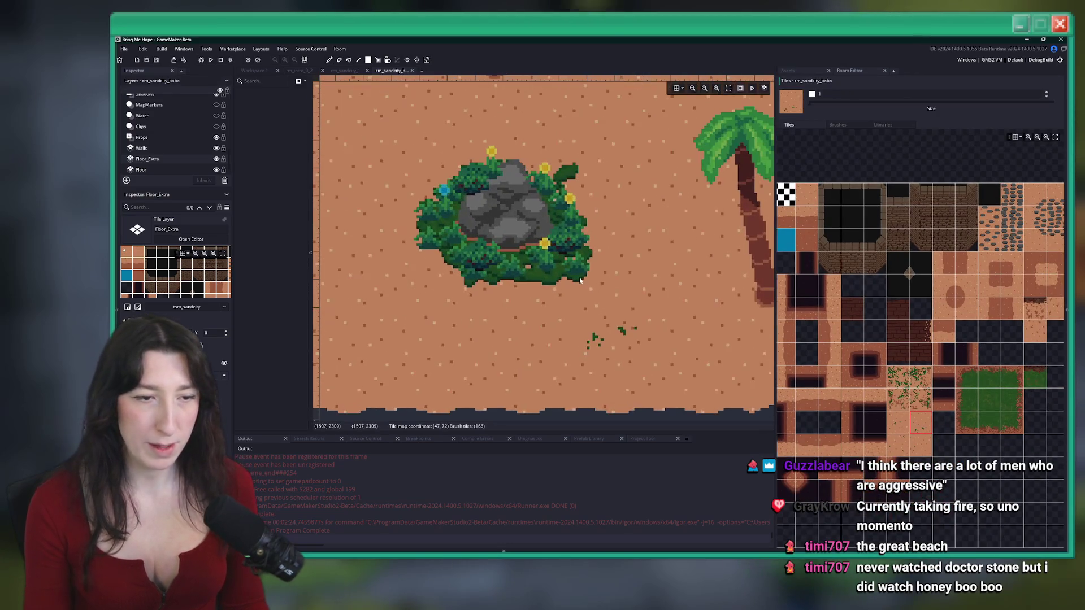
pyautogui.moveTo(583, 253); pyautogui.dragTo(640, 315)
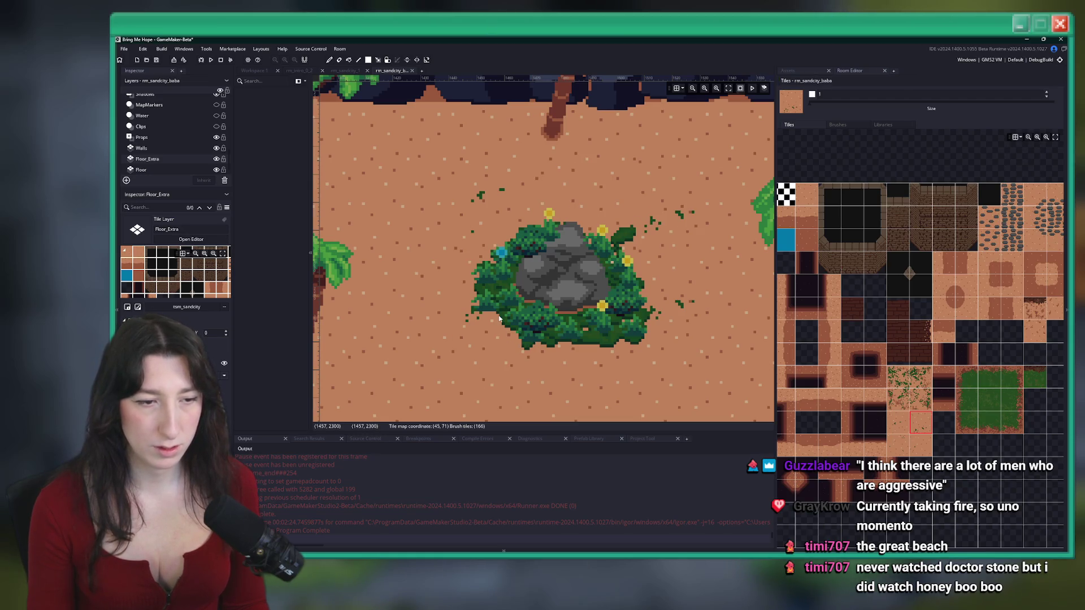
pyautogui.scroll(-4, 571, 311)
pyautogui.scroll(2, 570, 311)
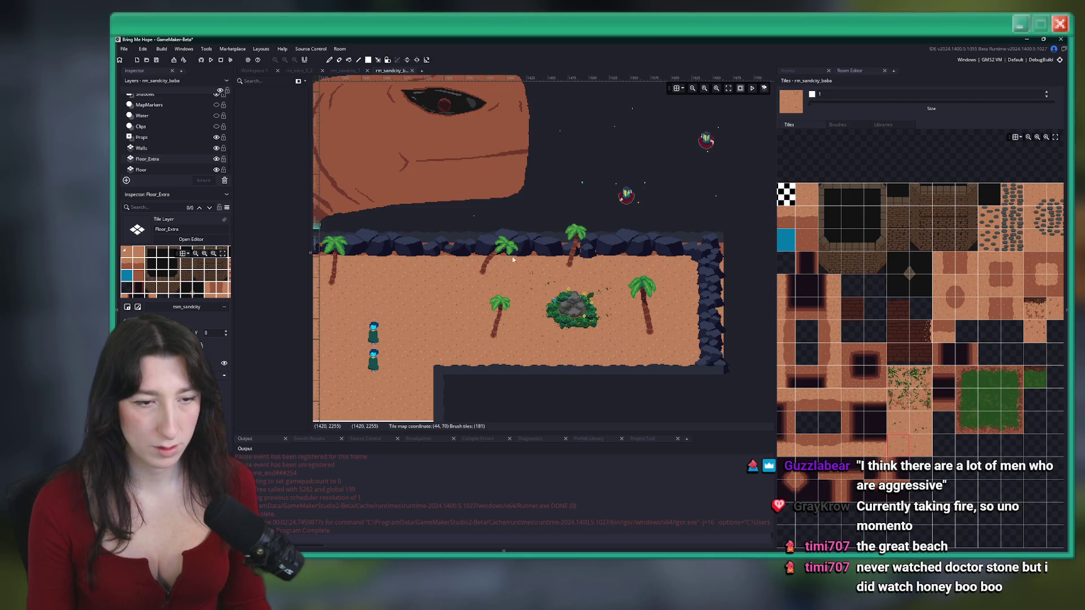
pyautogui.scroll(-2, 474, 246)
pyautogui.moveTo(318, 302)
pyautogui.mouseDown()
pyautogui.moveTo(526, 265)
pyautogui.moveTo(412, 255)
pyautogui.mouseUp()
pyautogui.scroll(2, 619, 249)
pyautogui.scroll(-3, 619, 246)
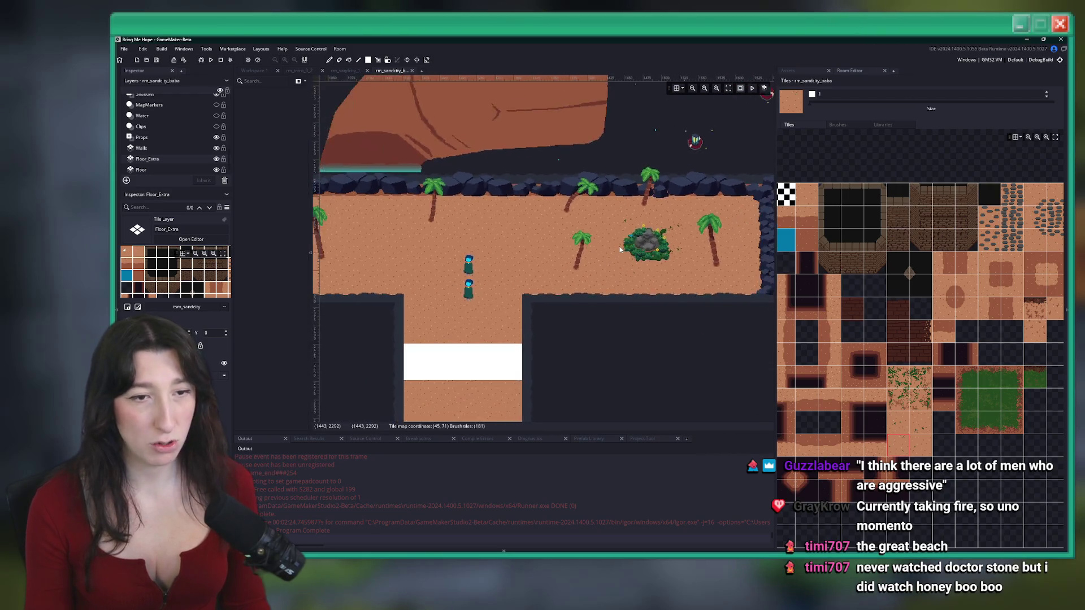
pyautogui.scroll(3, 181, 155)
pyautogui.click(184, 117)
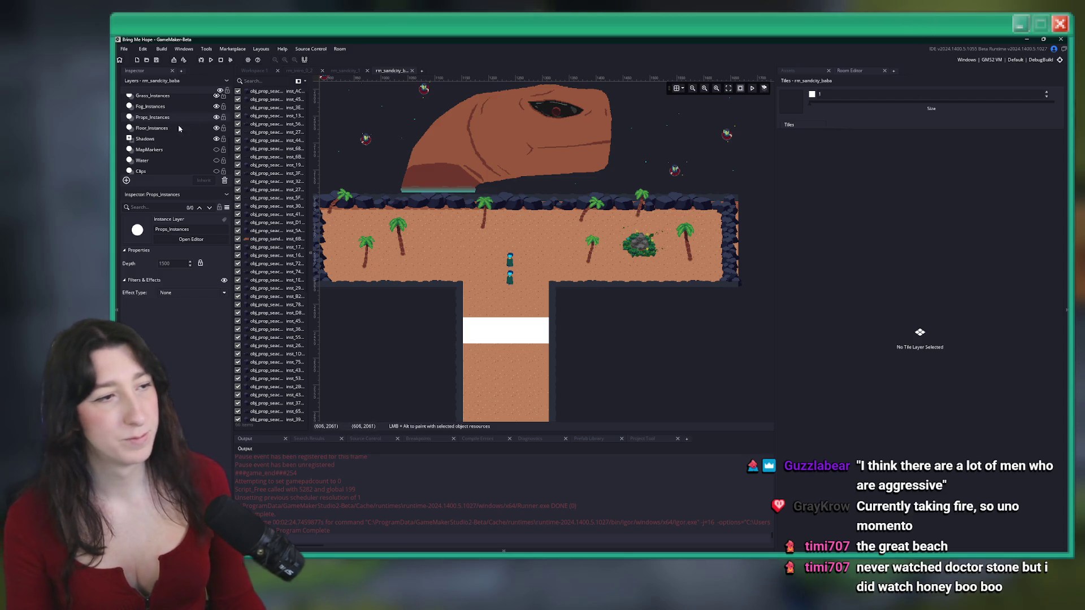
# On the Grass_Instances layer, delete two palm trees by the top wall
pyautogui.scroll(1, 644, 218)
pyautogui.scroll(2, 181, 130)
pyautogui.click(160, 140)
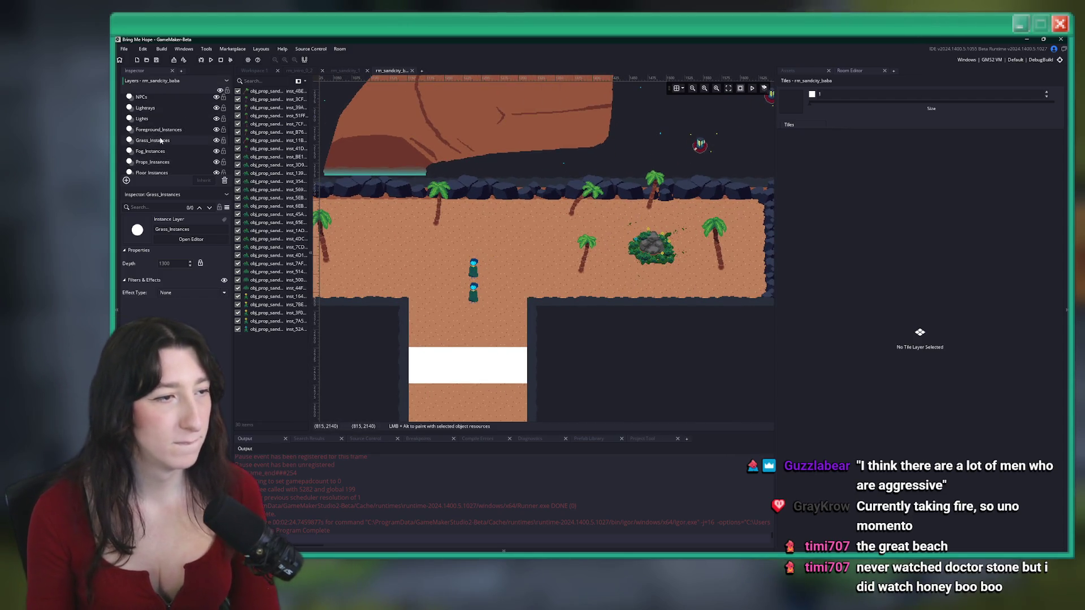
pyautogui.click(652, 189)
pyautogui.press('Delete')
pyautogui.click(582, 266)
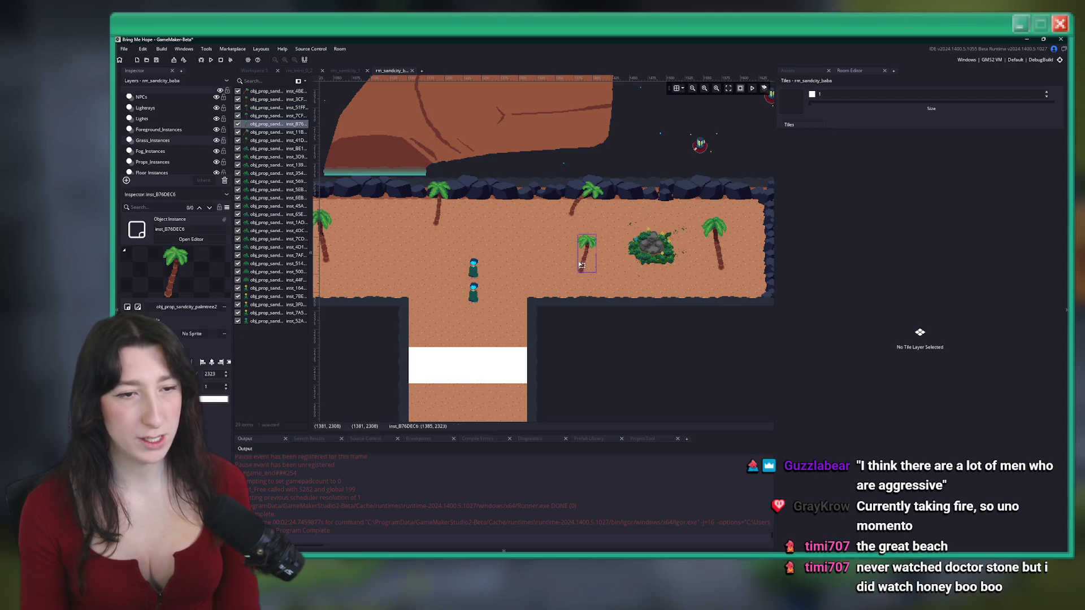
pyautogui.click(577, 210)
pyautogui.press('Delete')
# Raise one palm toward the top wall, delete the leaning top-left palm, then go to the browser
pyautogui.moveTo(577, 211); pyautogui.dragTo(675, 241)
pyautogui.moveTo(687, 293); pyautogui.dragTo(671, 251)
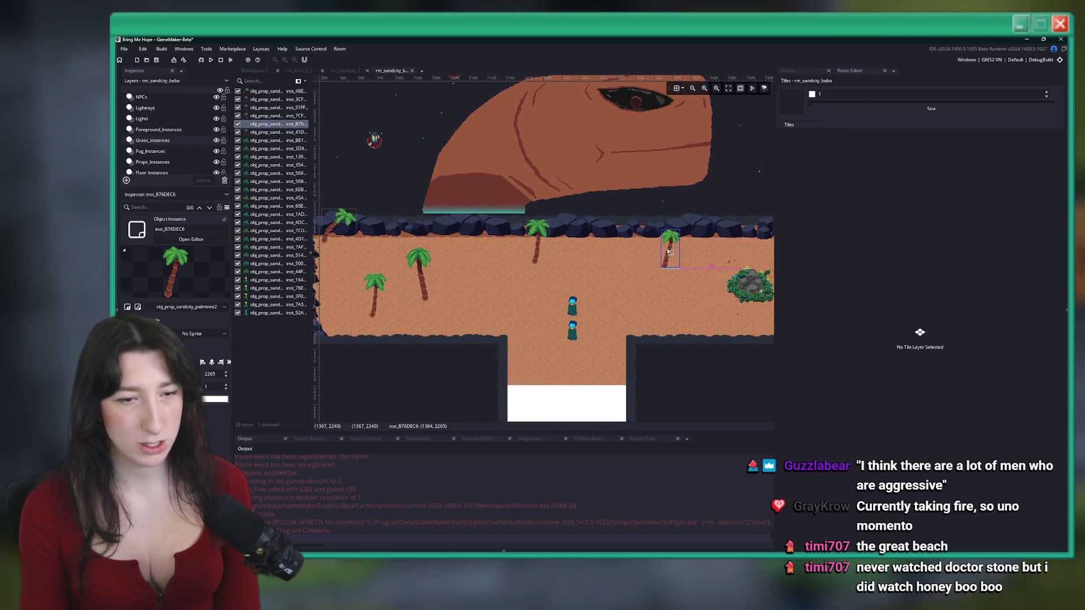
pyautogui.moveTo(586, 250); pyautogui.dragTo(625, 264)
pyautogui.moveTo(472, 295); pyautogui.dragTo(394, 267)
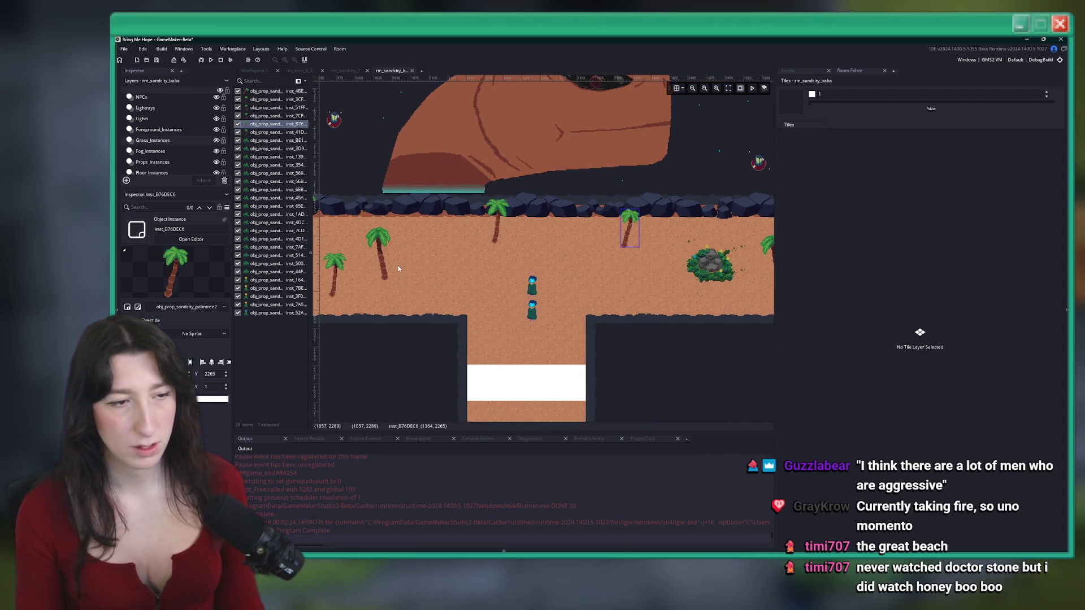
pyautogui.scroll(-2, 398, 269)
pyautogui.click(406, 254)
pyautogui.click(351, 235)
pyautogui.scroll(1, 348, 242)
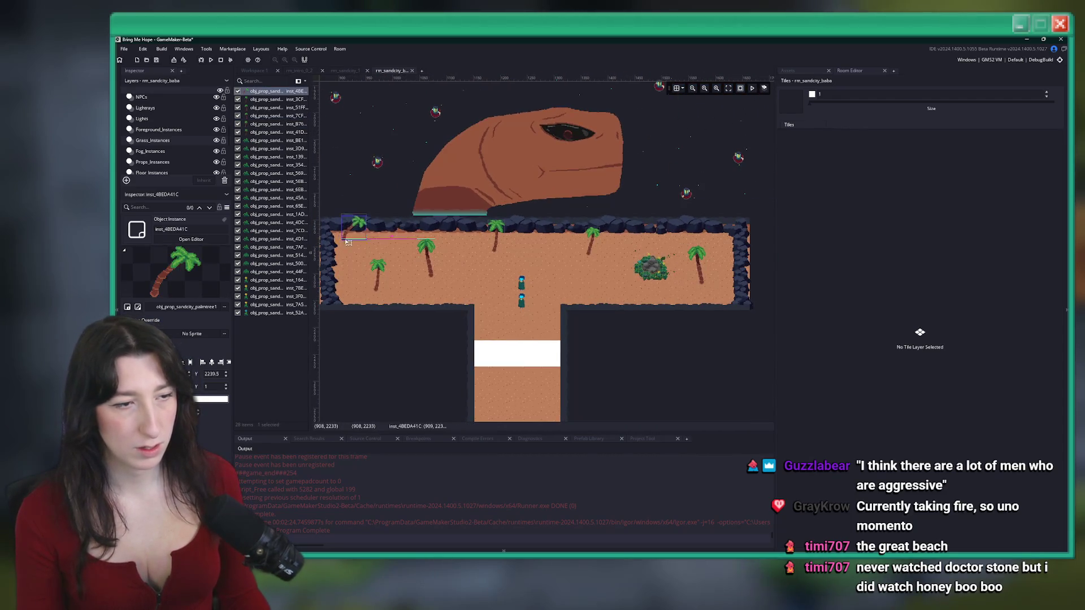
pyautogui.moveTo(357, 249); pyautogui.dragTo(446, 270)
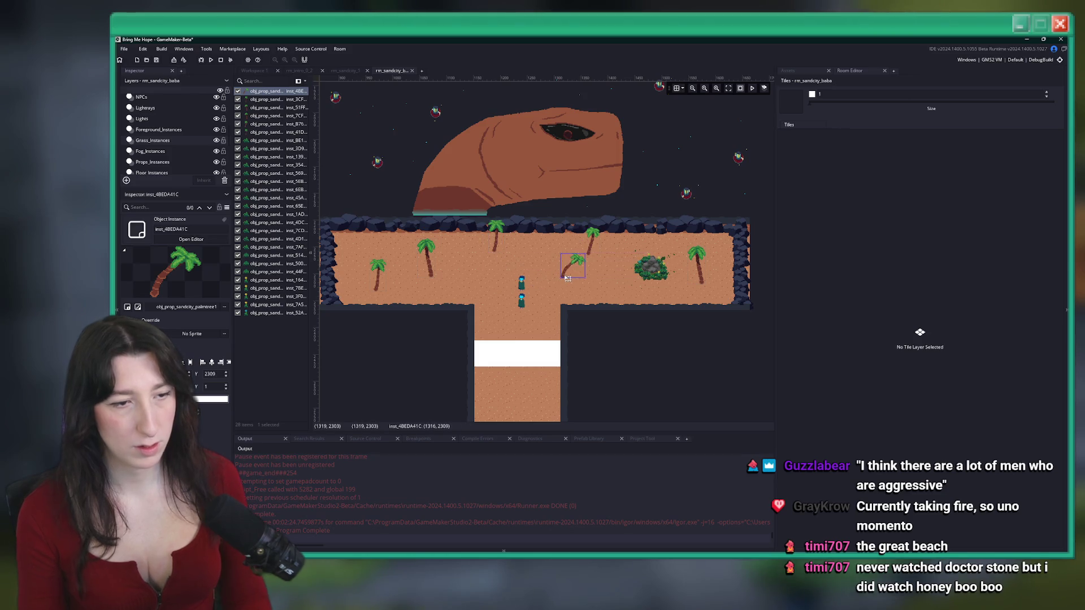
pyautogui.press('Delete')
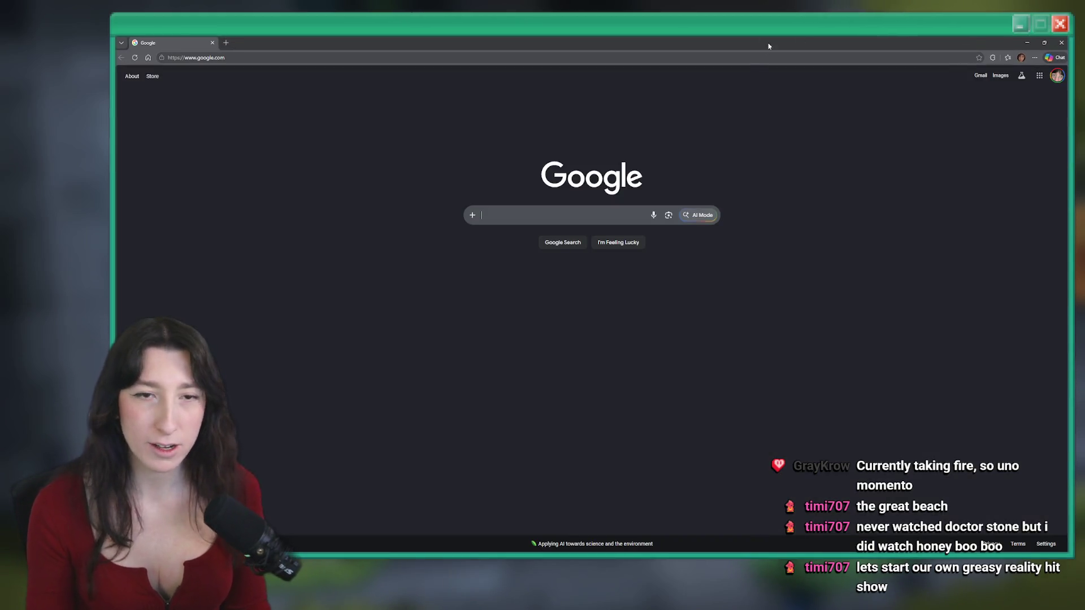
pyautogui.click(748, 58)
pyautogui.write('bsky.app')
pyautogui.press('Return')
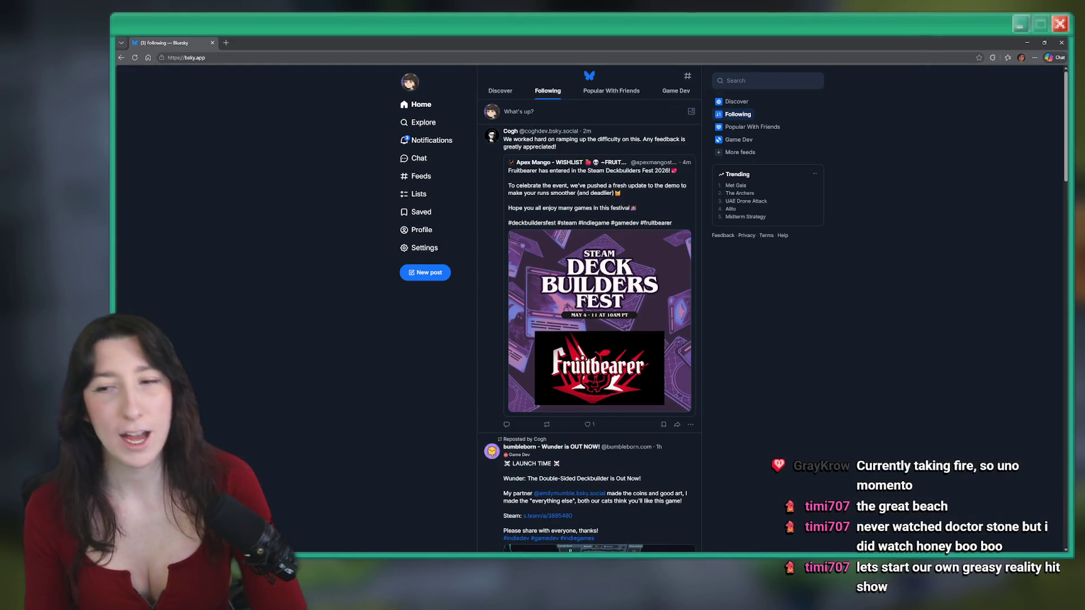
pyautogui.click(432, 140)
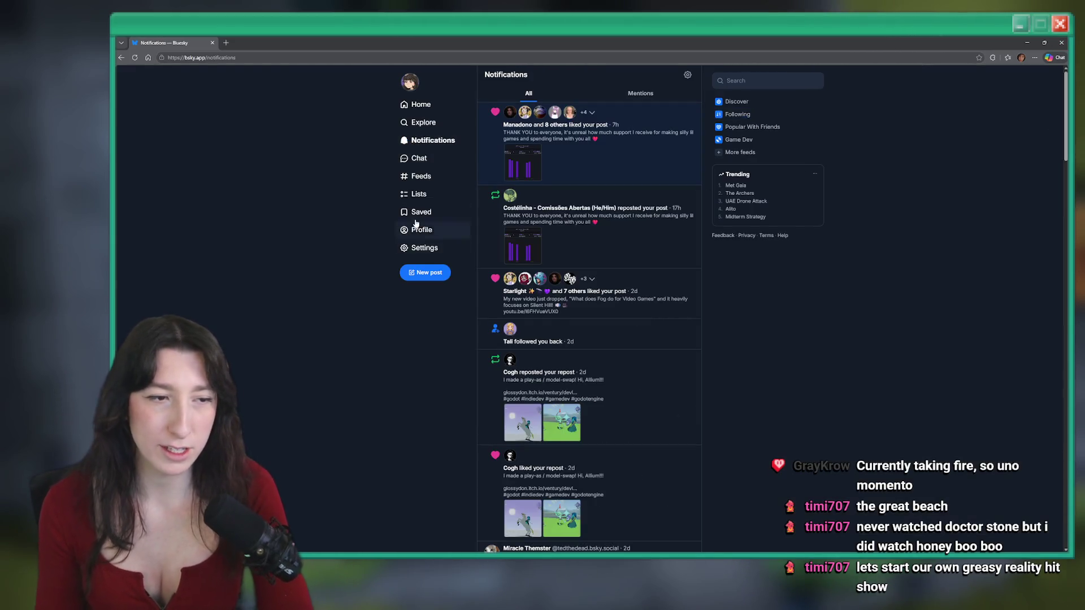
pyautogui.click(585, 142)
pyautogui.click(528, 186)
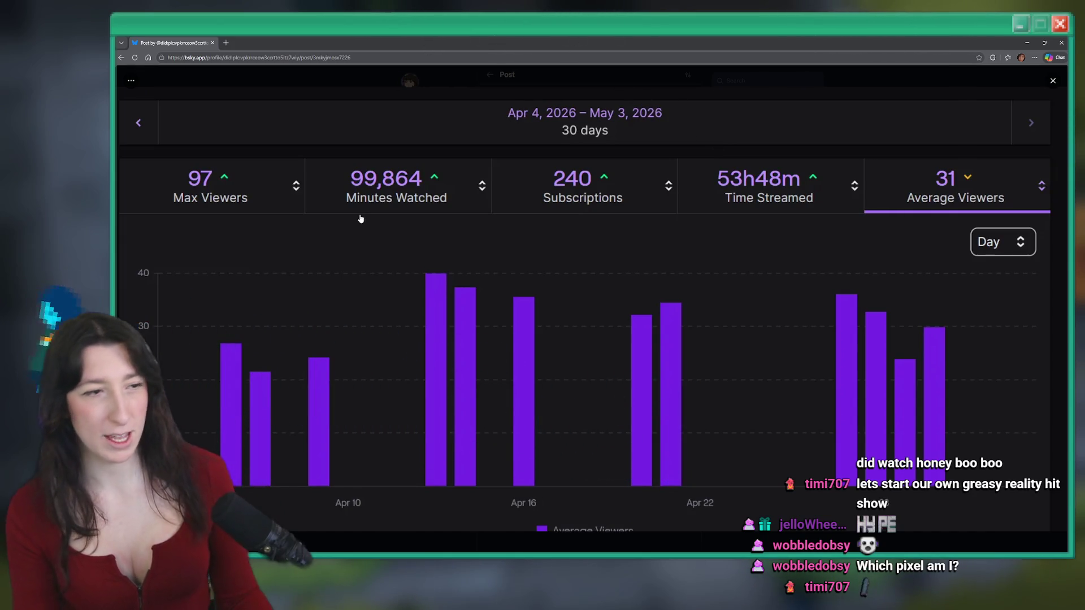
pyautogui.click(360, 198)
pyautogui.click(1027, 42)
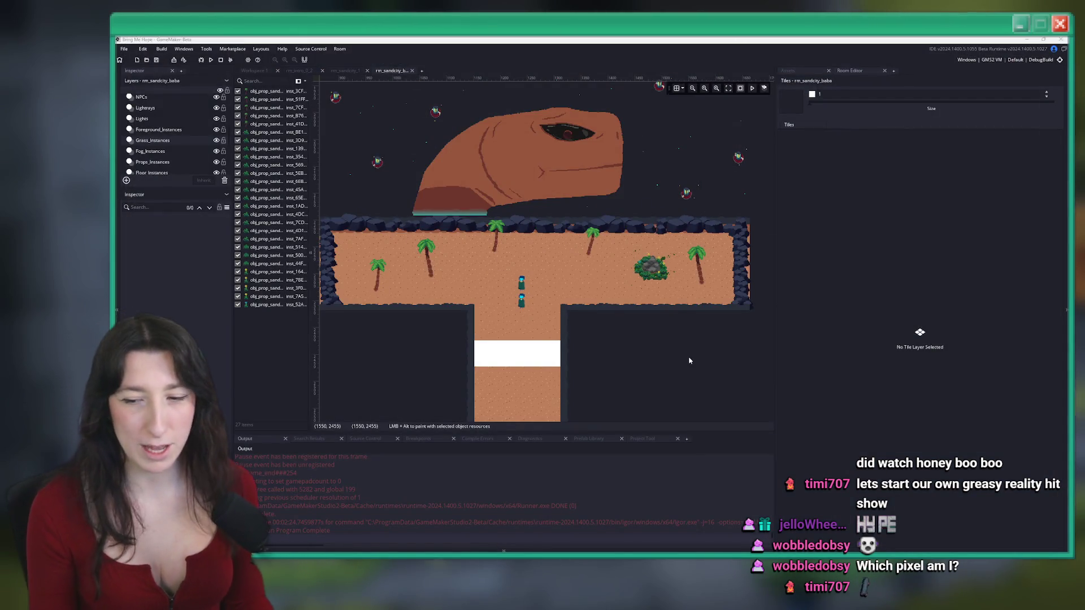
# Zoom and pan around the beach room view
pyautogui.scroll(3, 513, 320)
pyautogui.scroll(-3, 513, 320)
pyautogui.scroll(4, 520, 328)
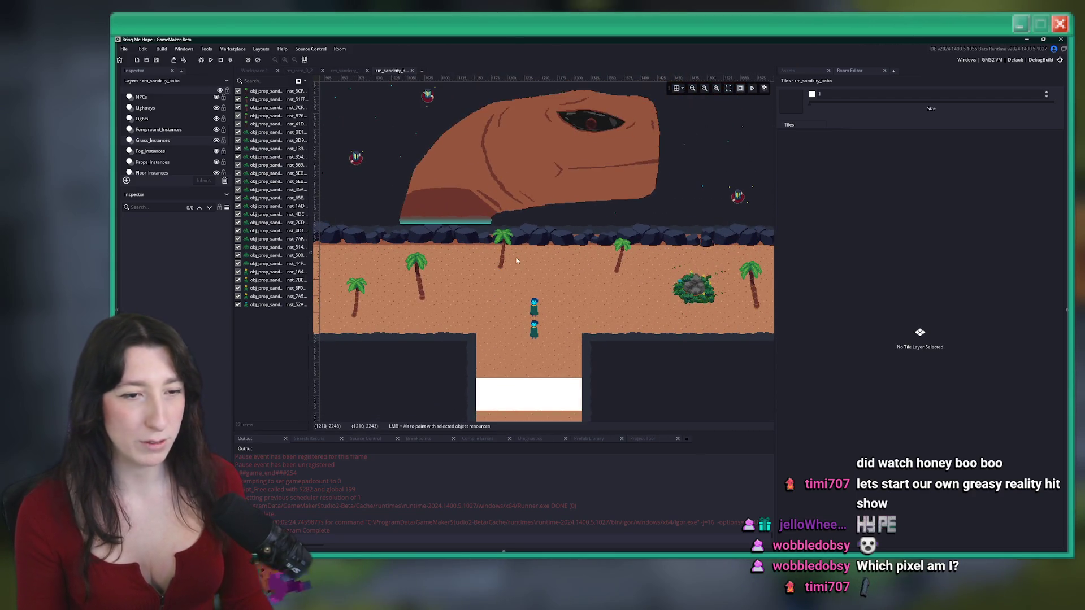
pyautogui.scroll(-3, 580, 323)
pyautogui.scroll(-2, 155, 144)
pyautogui.scroll(-1, 157, 145)
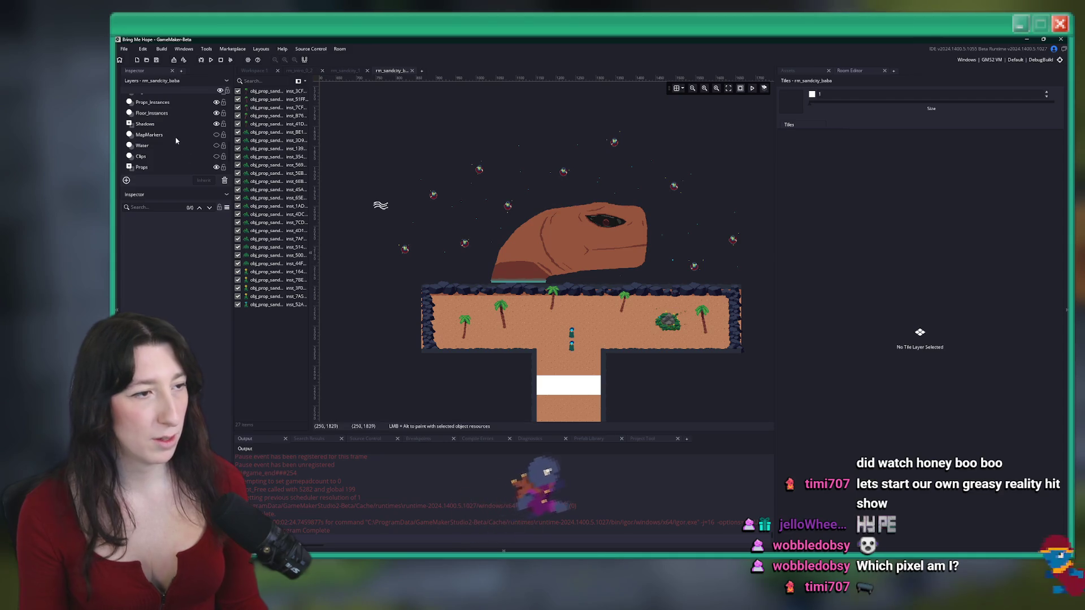
pyautogui.moveTo(457, 161); pyautogui.dragTo(359, 82)
# In rm_sandcity_1, pan to the plaza grass tufts and drop one tuft from the selection
pyautogui.click(345, 70)
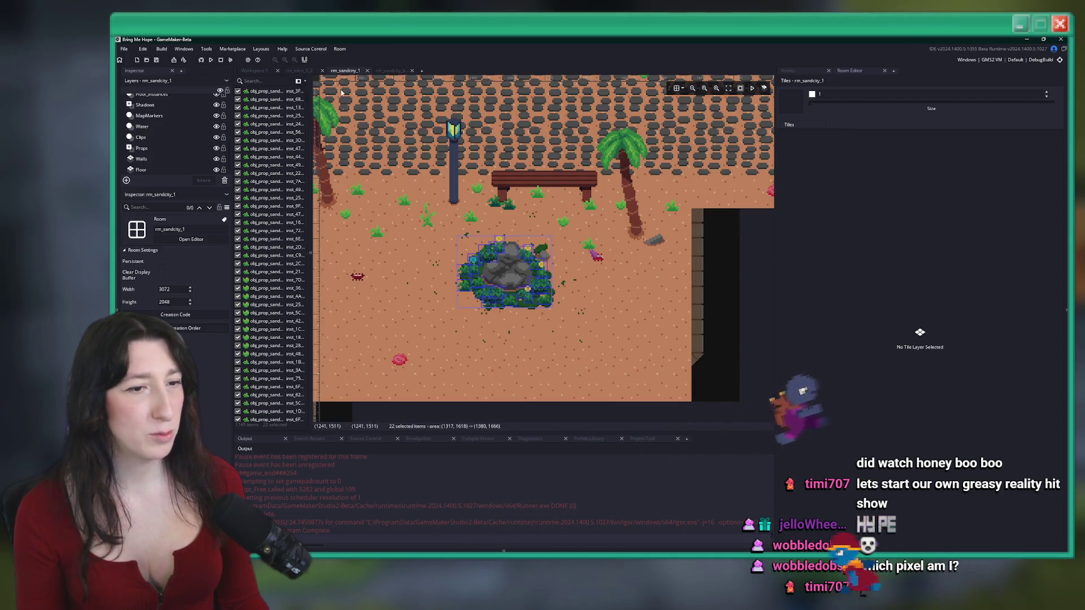
pyautogui.moveTo(425, 162); pyautogui.dragTo(523, 239)
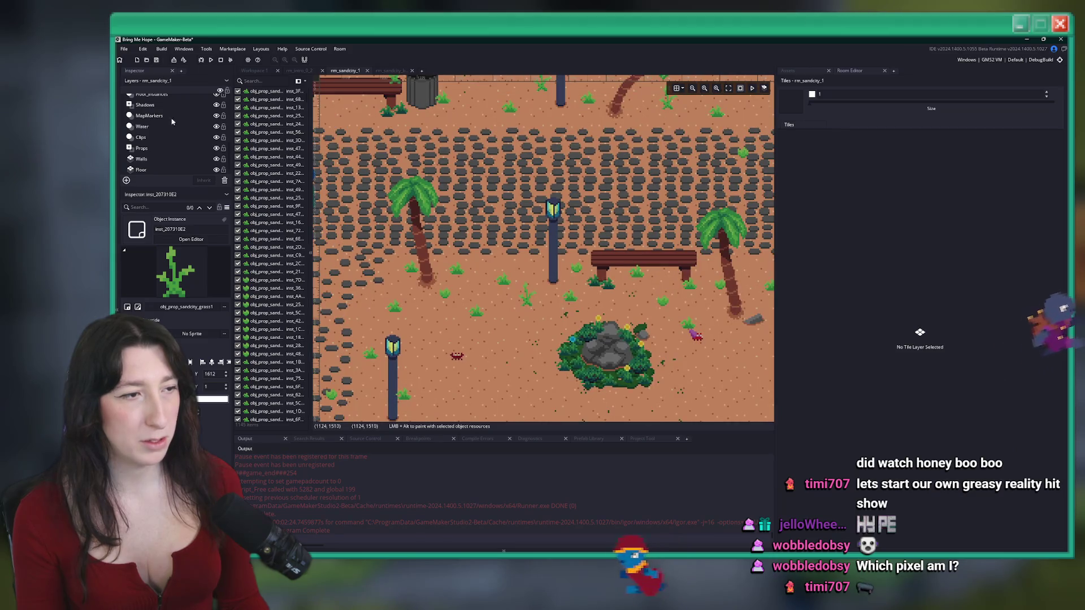
pyautogui.moveTo(467, 279)
pyautogui.mouseDown()
pyautogui.moveTo(537, 284)
pyautogui.moveTo(532, 268)
pyautogui.moveTo(597, 315)
pyautogui.moveTo(726, 306)
pyautogui.moveTo(714, 307)
pyautogui.mouseUp()
pyautogui.scroll(-2, 537, 285)
pyautogui.scroll(2, 653, 306)
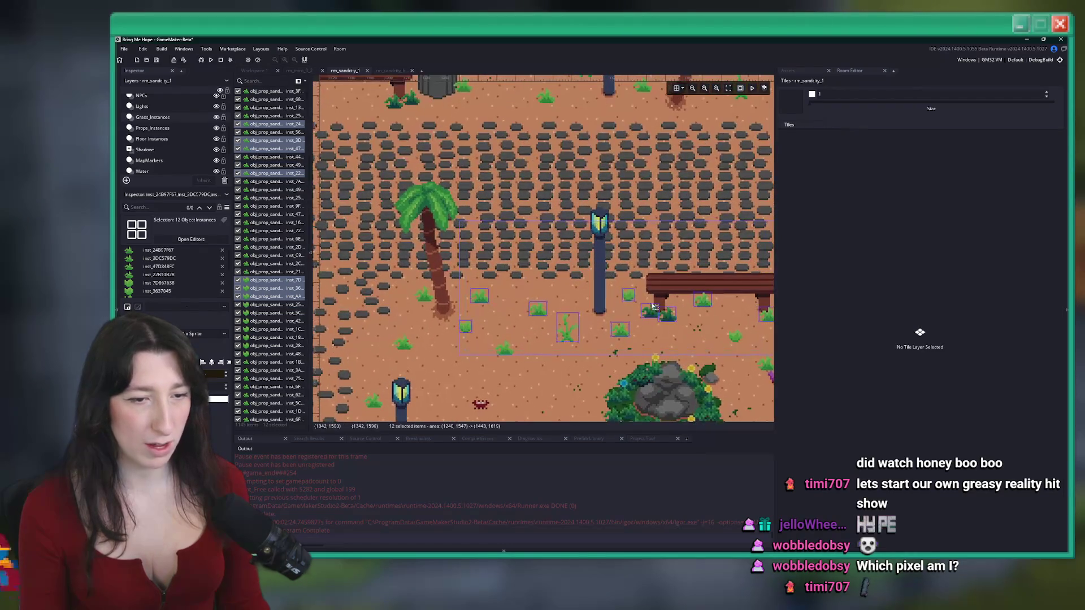
pyautogui.keyDown('ctrl'); pyautogui.click(659, 317); pyautogui.keyUp('ctrl')
pyautogui.scroll(-3, 659, 318)
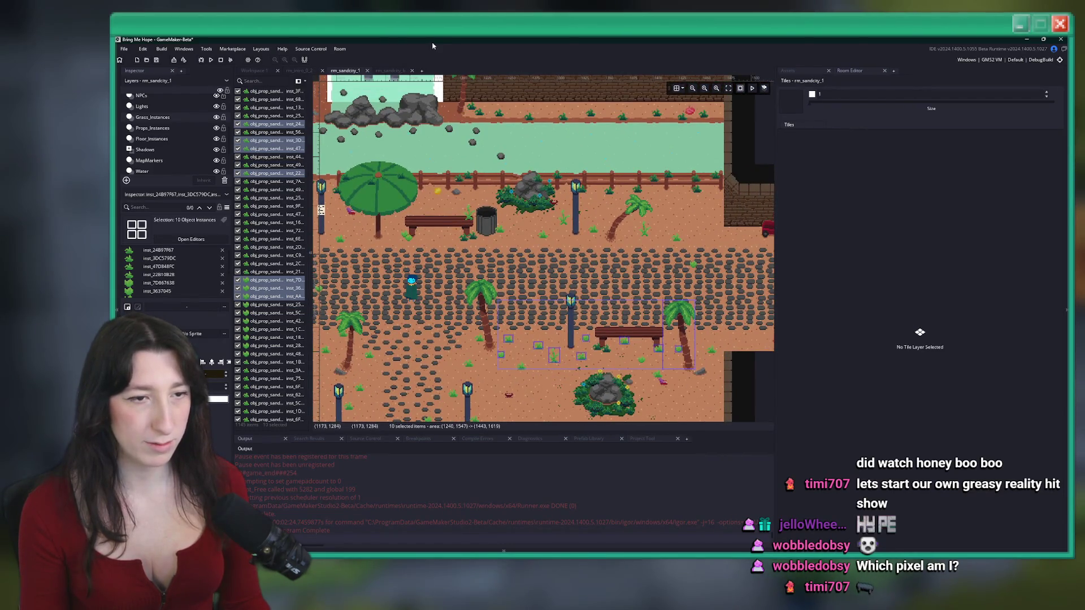
# Paste the copied grass tufts onto the left end of rm_sandcity_baba's sand and deselect them
pyautogui.click(391, 71)
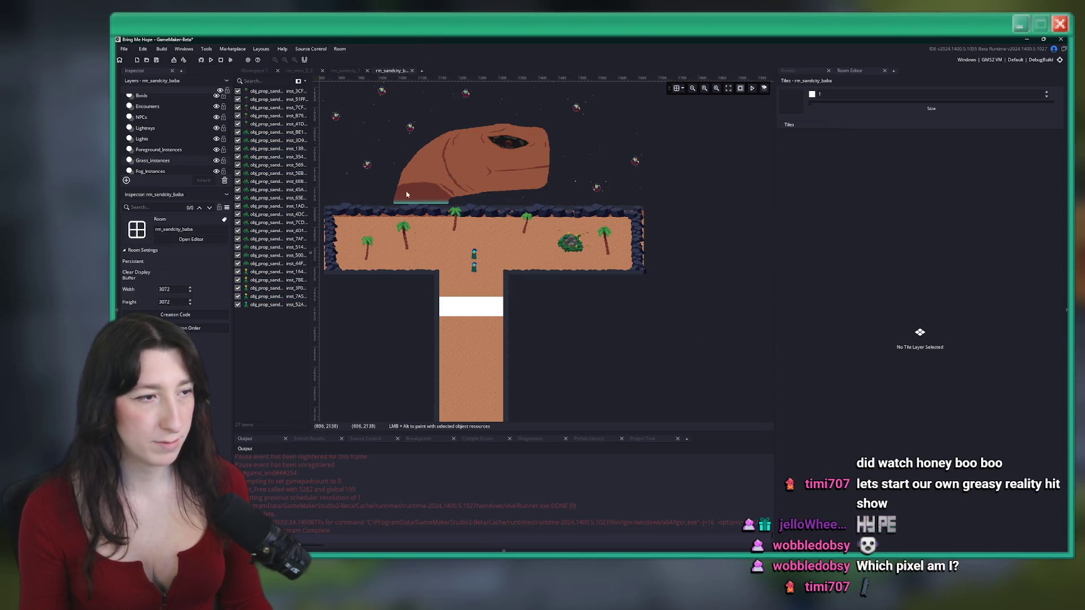
pyautogui.hotkey('ctrl', 'v')
pyautogui.moveTo(644, 120)
pyautogui.mouseDown()
pyautogui.moveTo(565, 249)
pyautogui.moveTo(518, 262)
pyautogui.mouseUp()
pyautogui.scroll(3, 557, 279)
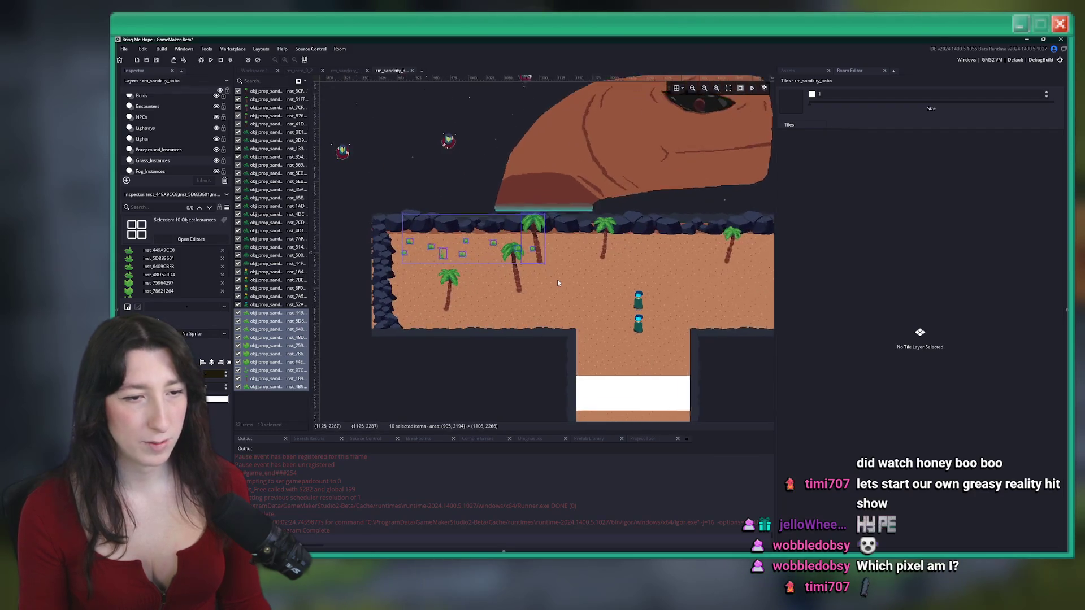
pyautogui.click(545, 249)
pyautogui.scroll(1, 551, 254)
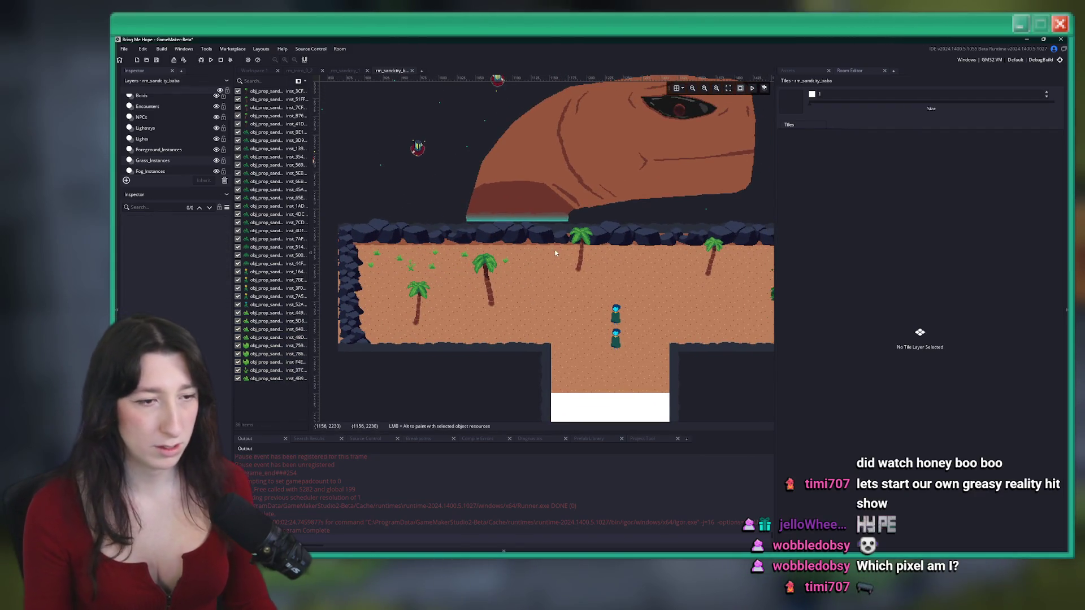
# Search the assets for grass and pick the Sand City grass1 object
pyautogui.click(788, 70)
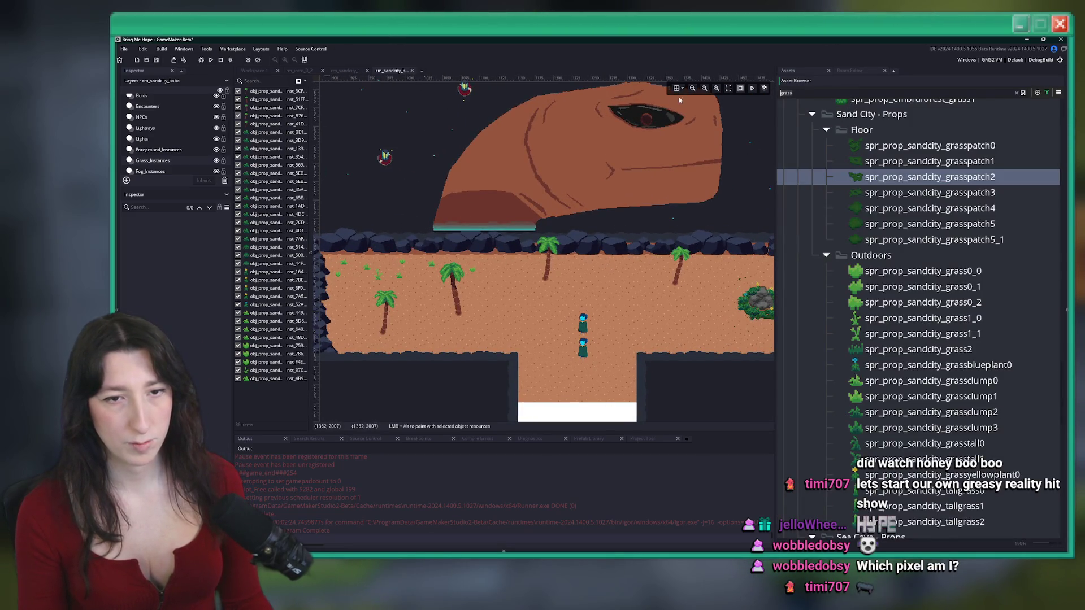
pyautogui.scroll(3, 847, 330)
pyautogui.press('BackSpace')
pyautogui.press('BackSpace')
pyautogui.press('BackSpace')
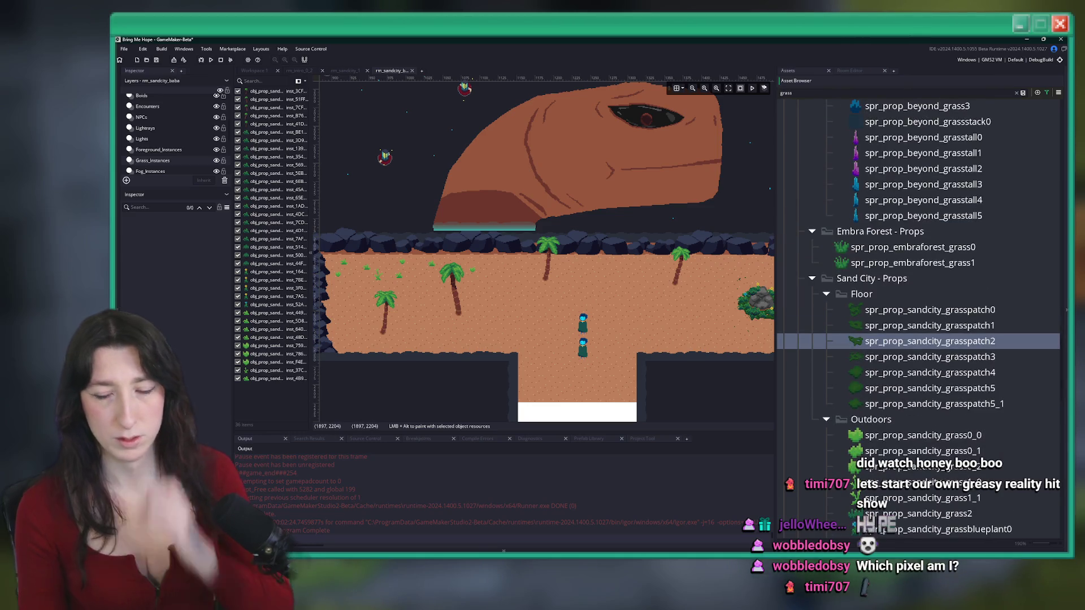
pyautogui.scroll(4, 921, 342)
pyautogui.scroll(12, 921, 341)
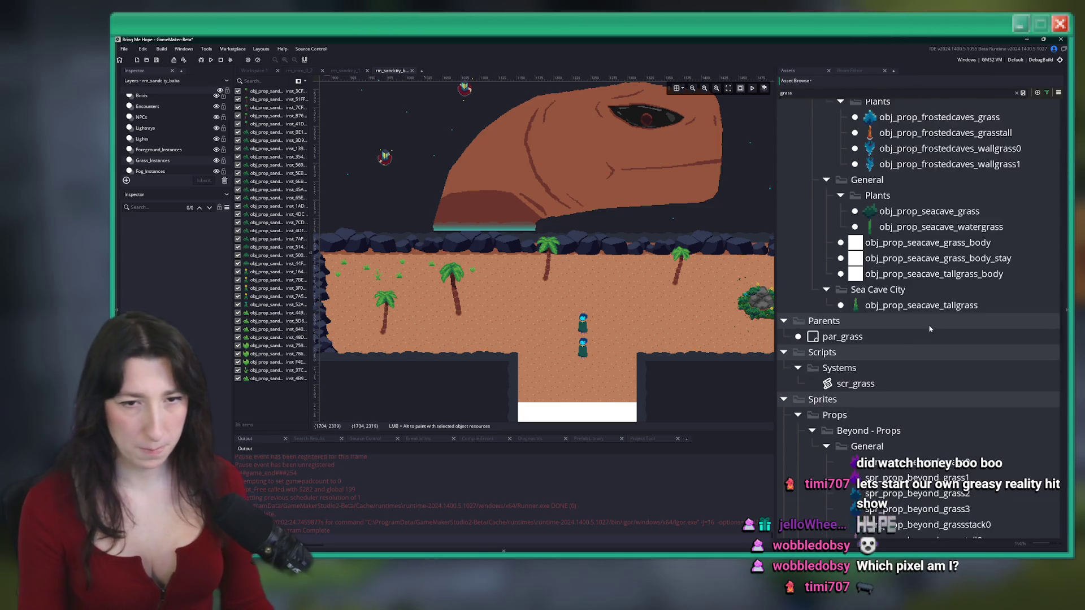
pyautogui.click(903, 328)
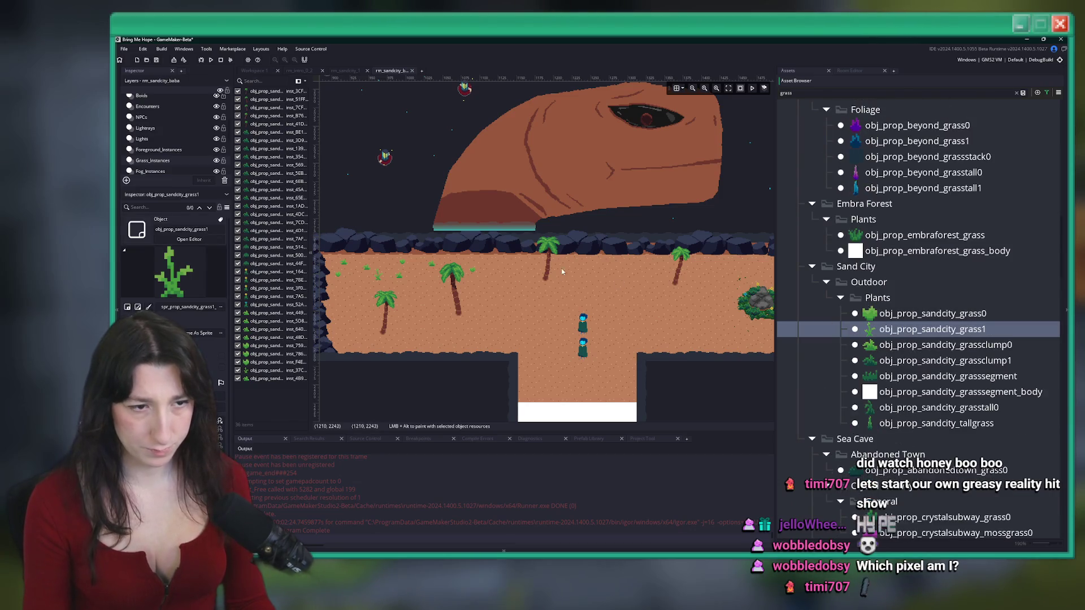
pyautogui.scroll(3, 447, 259)
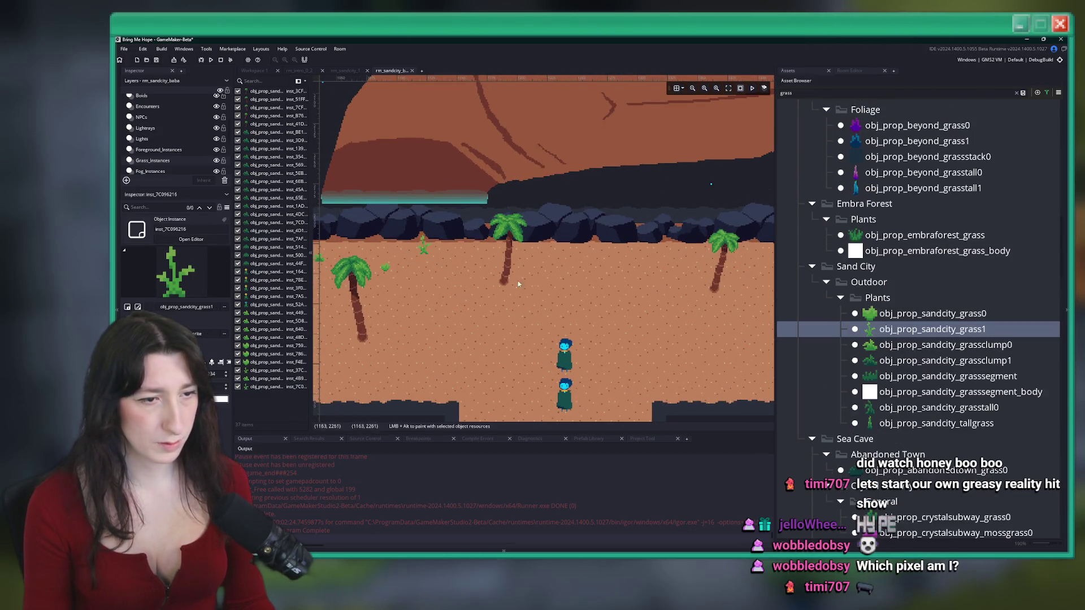
# Paint a grass clump and two grass0 tufts onto the sand
pyautogui.click(946, 345)
pyautogui.keyDown('alt'); pyautogui.click(593, 285); pyautogui.keyUp('alt')
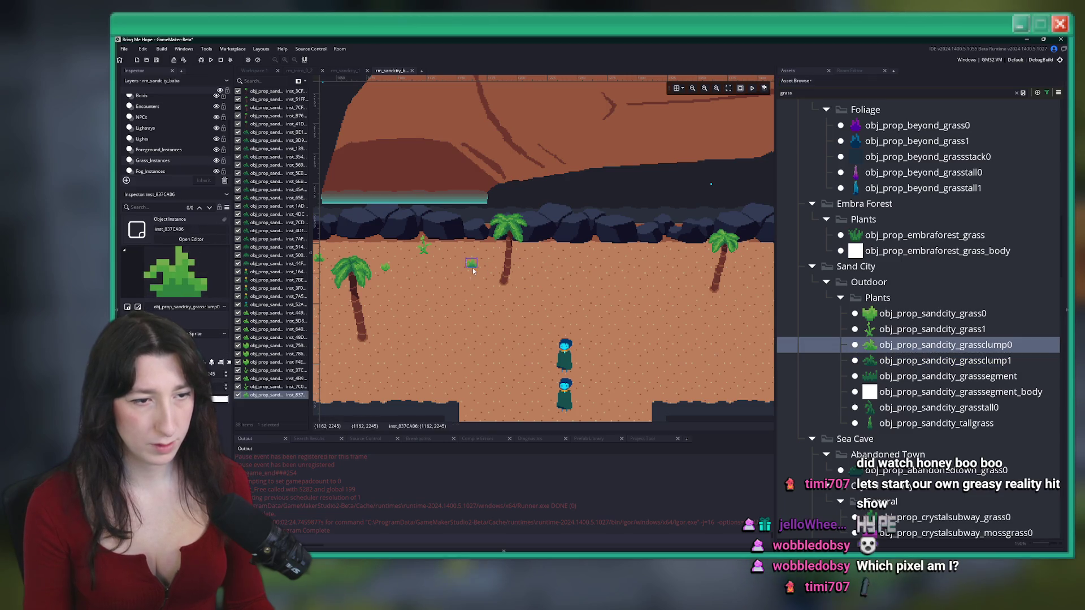
pyautogui.click(933, 313)
pyautogui.keyDown('alt'); pyautogui.click(529, 257); pyautogui.keyUp('alt')
pyautogui.keyDown('alt'); pyautogui.click(537, 265); pyautogui.keyUp('alt')
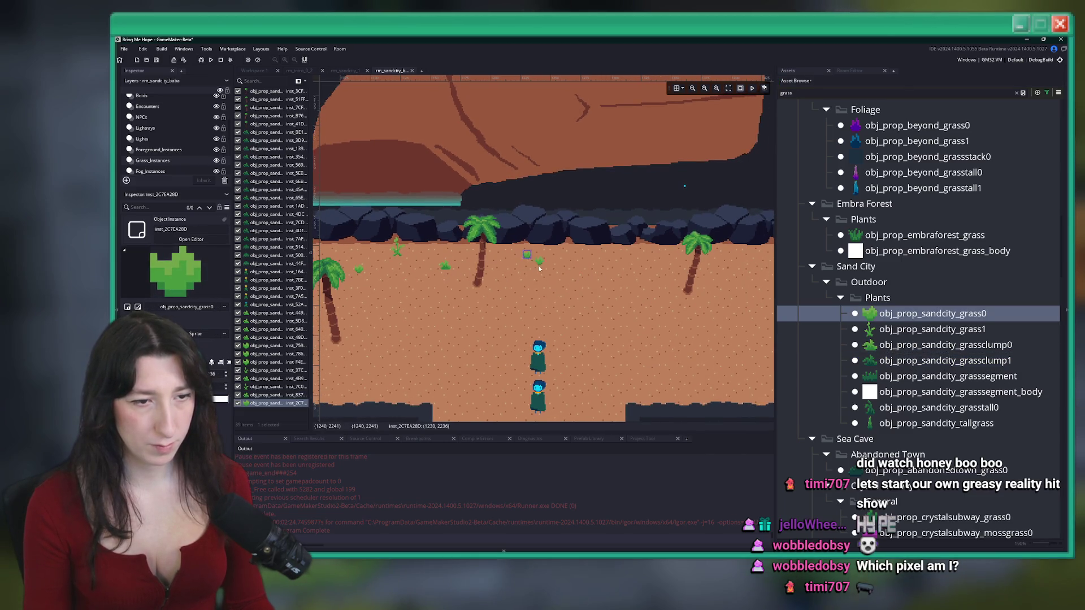
# Copy the grass tufts along the top of the sand and paste a copy further right
pyautogui.scroll(-3, 575, 268)
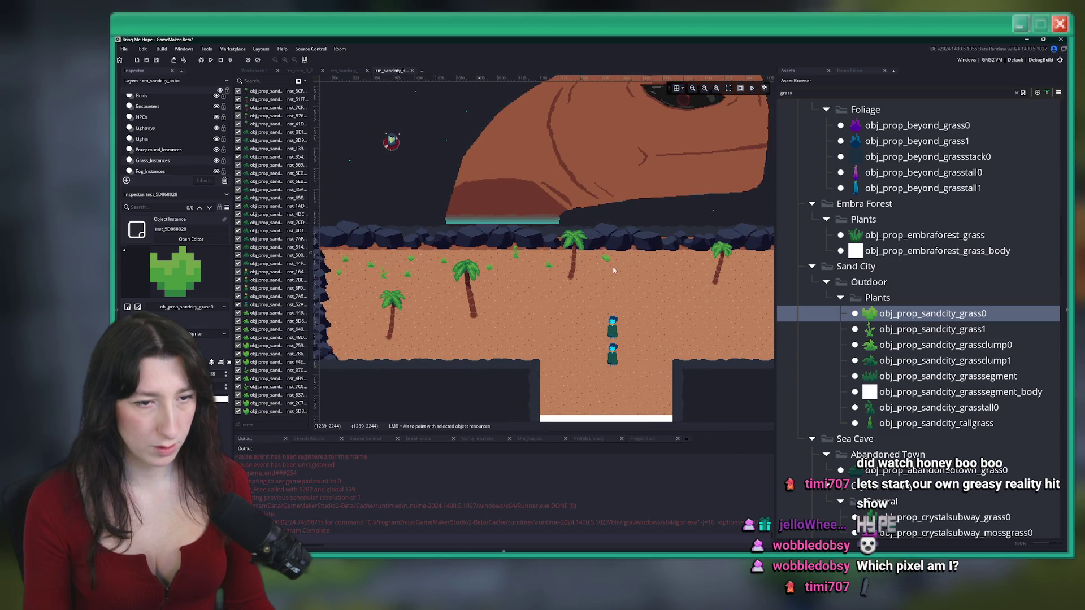
pyautogui.click(632, 264)
pyautogui.moveTo(715, 314); pyautogui.dragTo(333, 232)
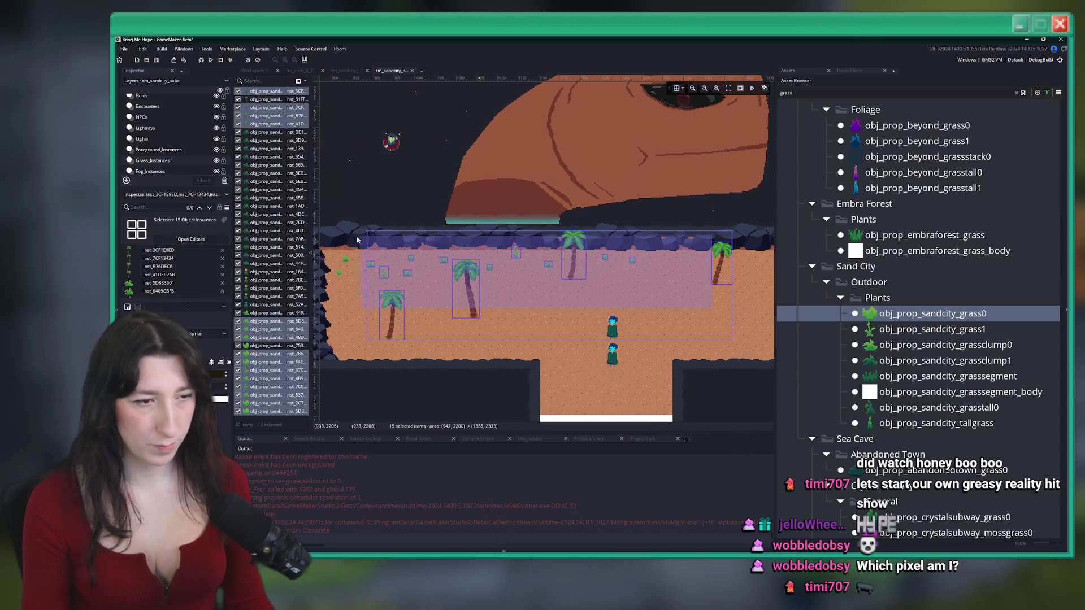
pyautogui.moveTo(663, 214)
pyautogui.mouseDown()
pyautogui.moveTo(565, 254)
pyautogui.moveTo(336, 302)
pyautogui.mouseUp()
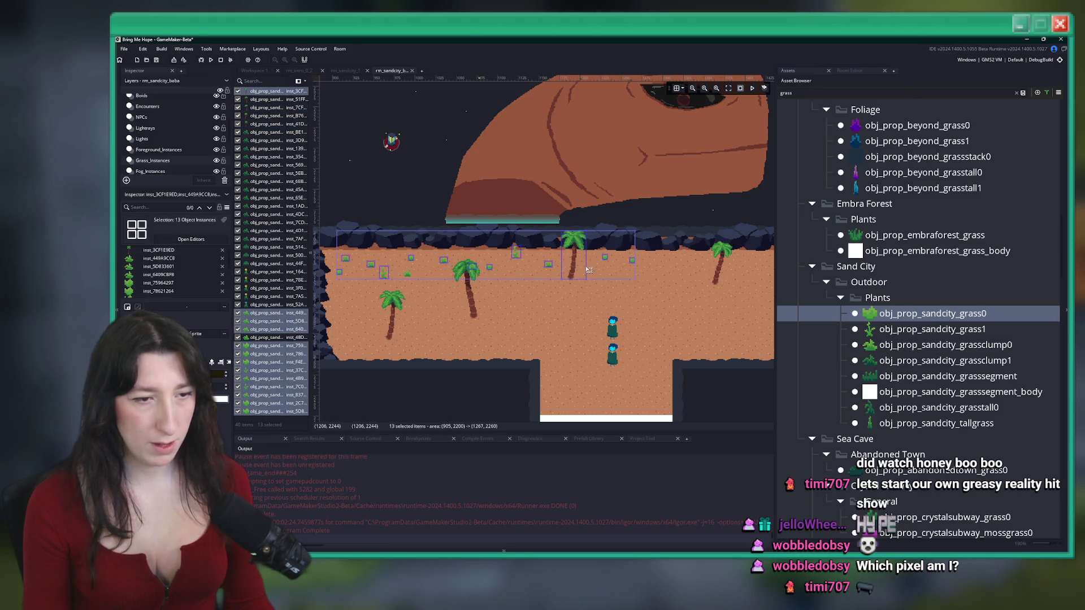
pyautogui.hotkey('ctrl', 'c')
pyautogui.hotkey('ctrl', 'v')
pyautogui.moveTo(460, 292)
pyautogui.mouseDown()
pyautogui.moveTo(684, 277)
pyautogui.moveTo(412, 256)
pyautogui.mouseUp()
# Deselect the pasted grass and build and run the game with F5
pyautogui.click(488, 335)
pyautogui.scroll(-3, 404, 273)
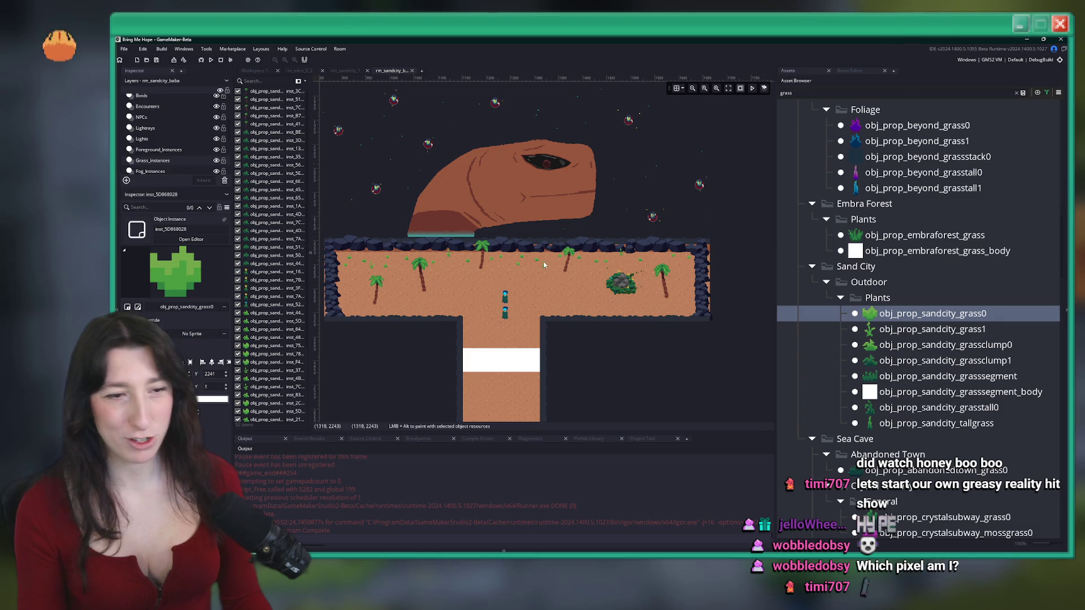
pyautogui.press('F5')
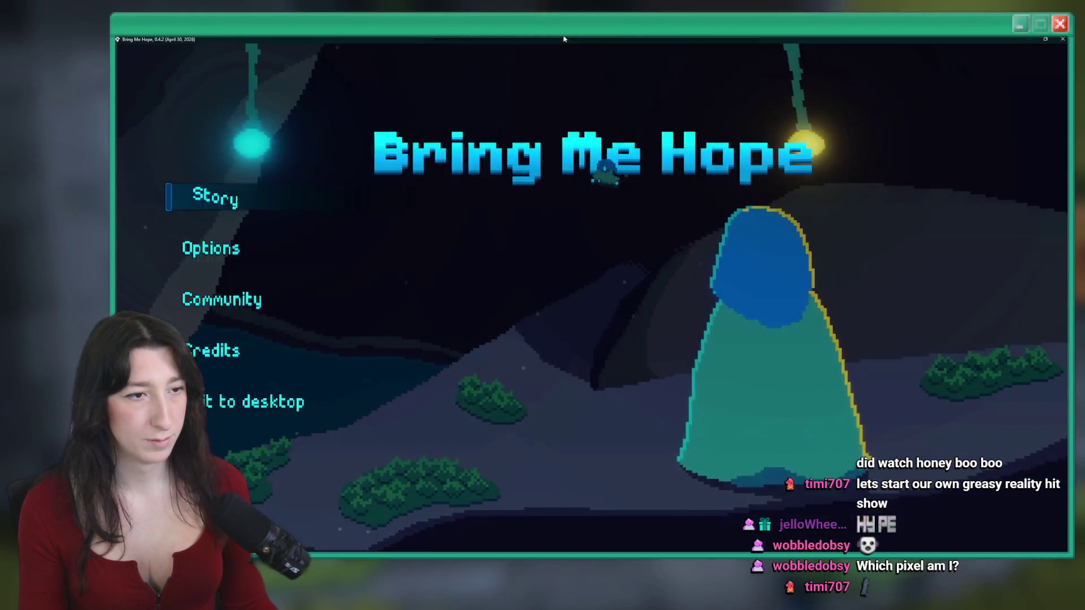
# Check Options > Audio, back out to the main menu, and start Story
pyautogui.press('Return')
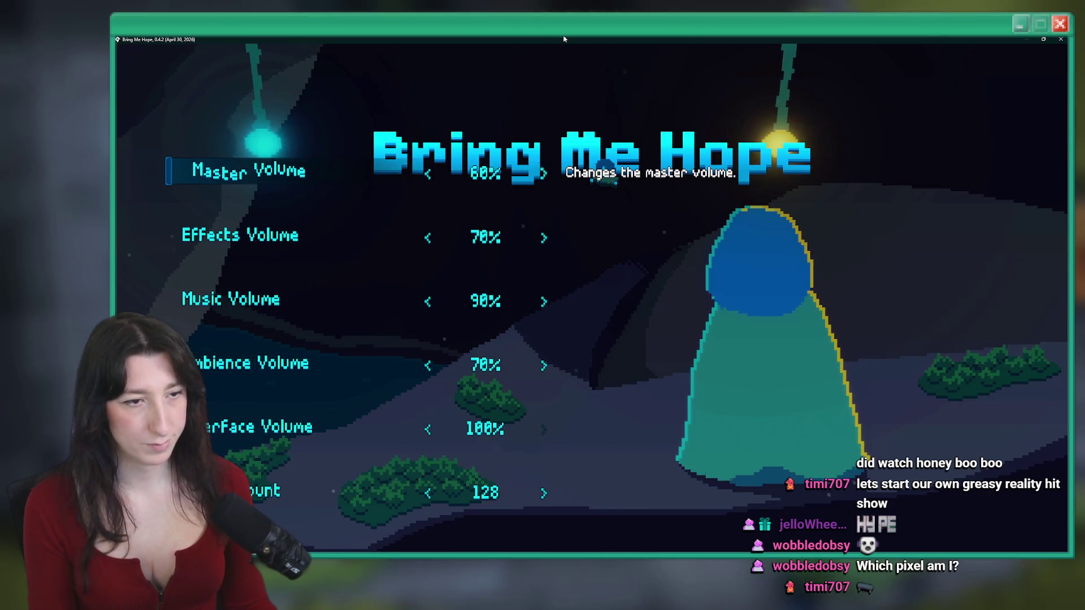
pyautogui.press('Escape')
pyautogui.press('Escape')
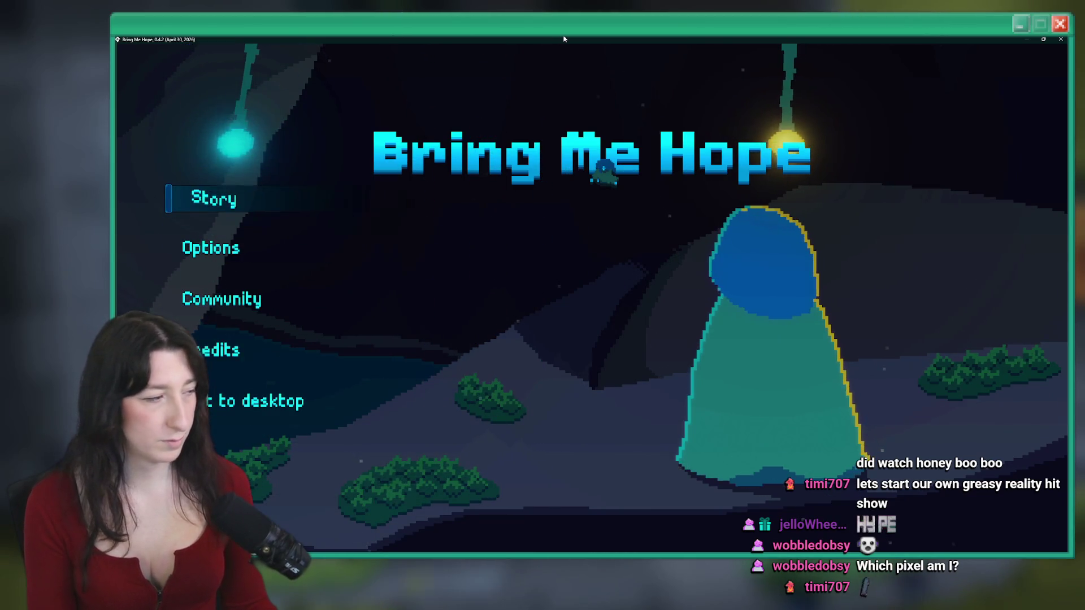
pyautogui.press('Return')
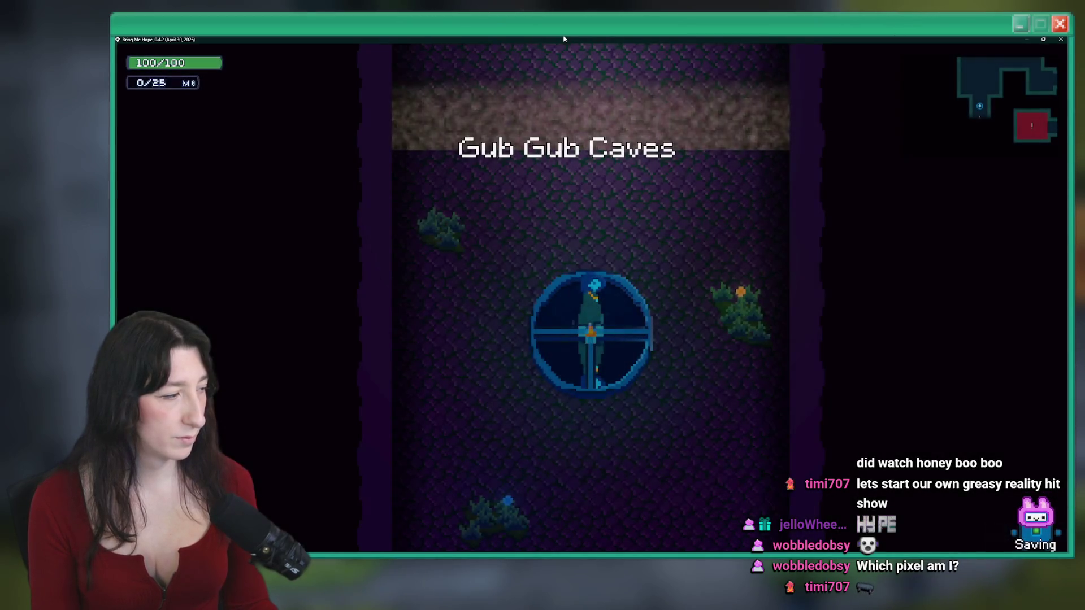
# Walk up, enter the dungeon with E, and check then close the audio options
pyautogui.press('w')
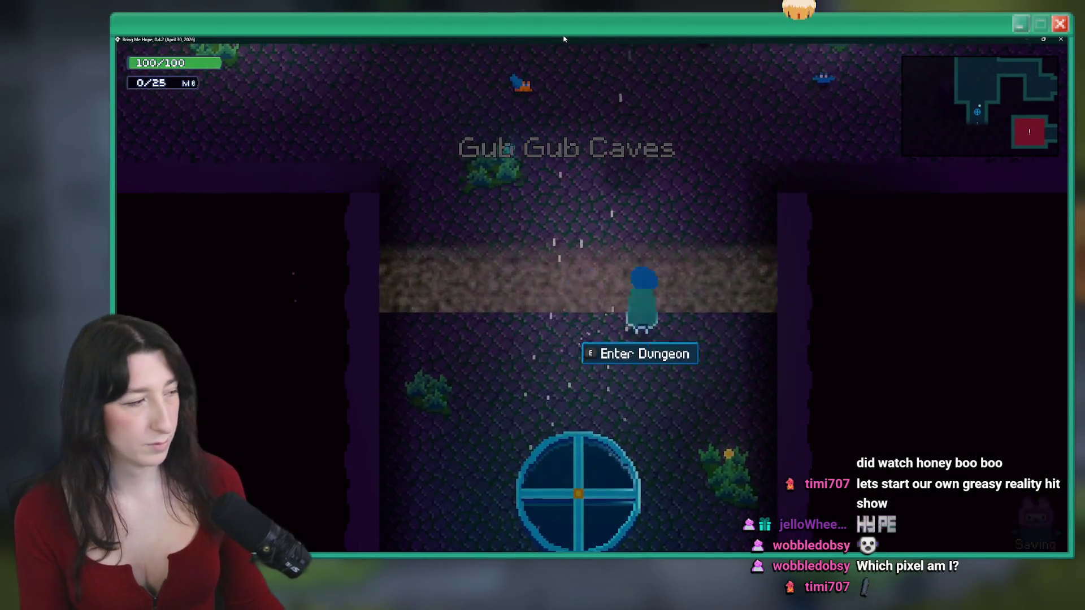
pyautogui.press('e')
pyautogui.press('Escape')
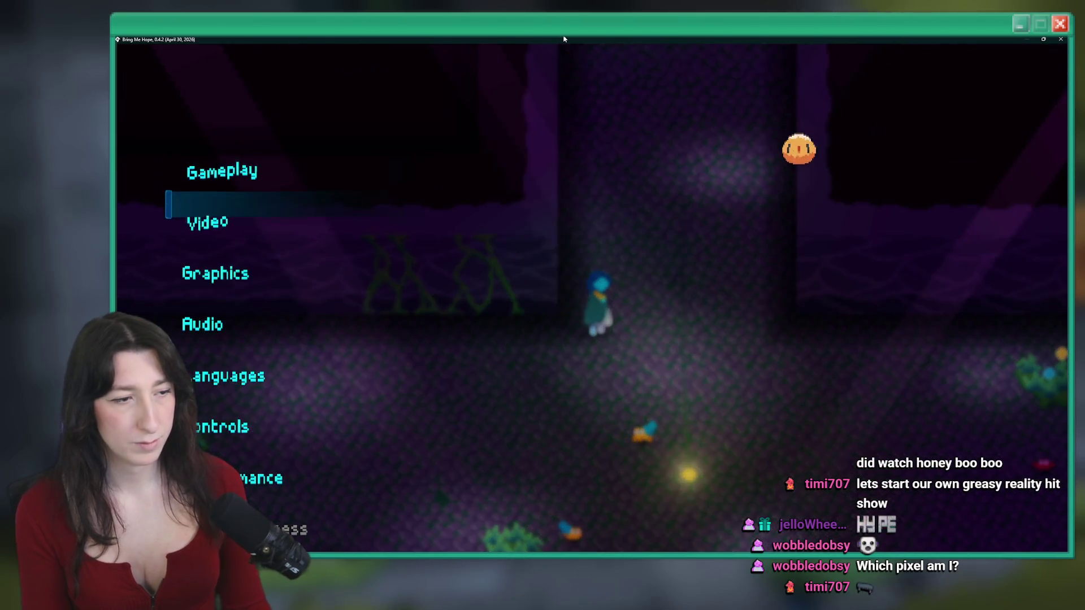
pyautogui.press('Down')
pyautogui.press('Down')
pyautogui.press('Down')
pyautogui.press('Return')
pyautogui.press('Down')
pyautogui.press('Down')
pyautogui.press('Down')
pyautogui.press('Down')
pyautogui.press('Down')
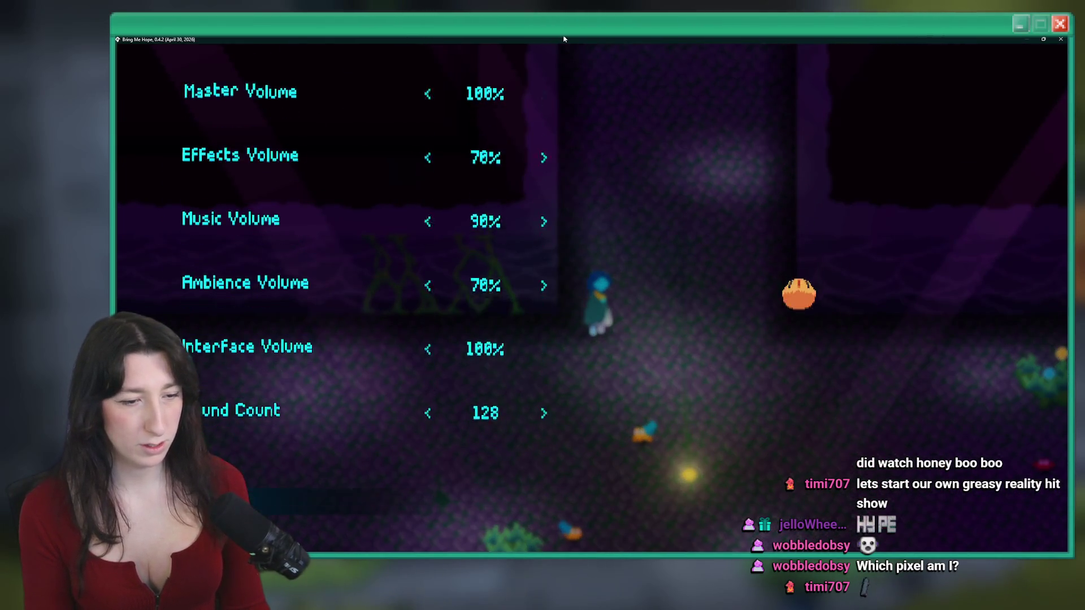
pyautogui.press('Return')
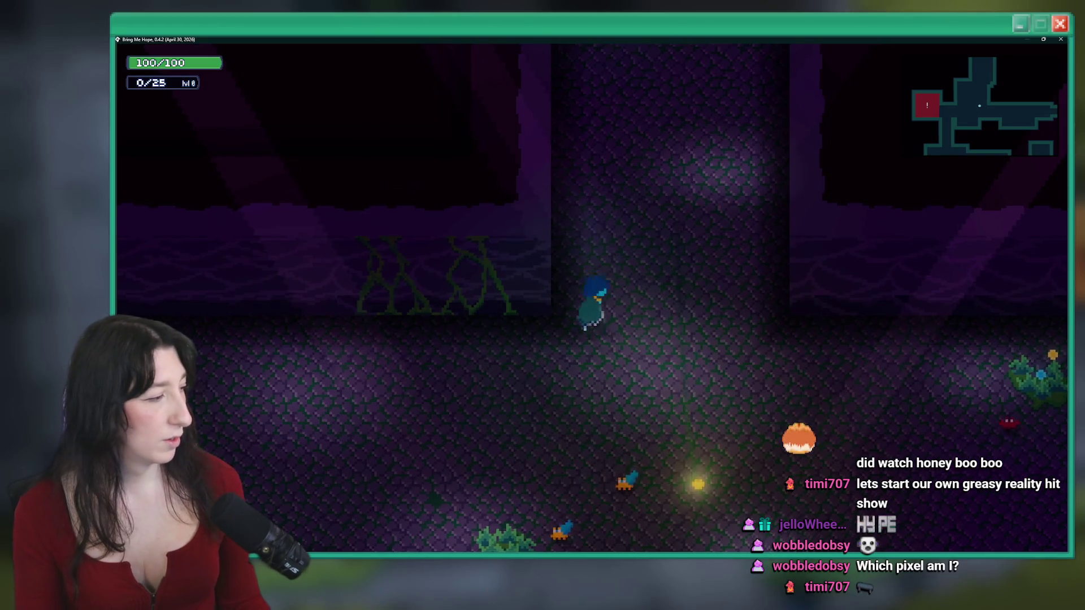
# Walk the character up the corridor into the larger room
pyautogui.press('w')
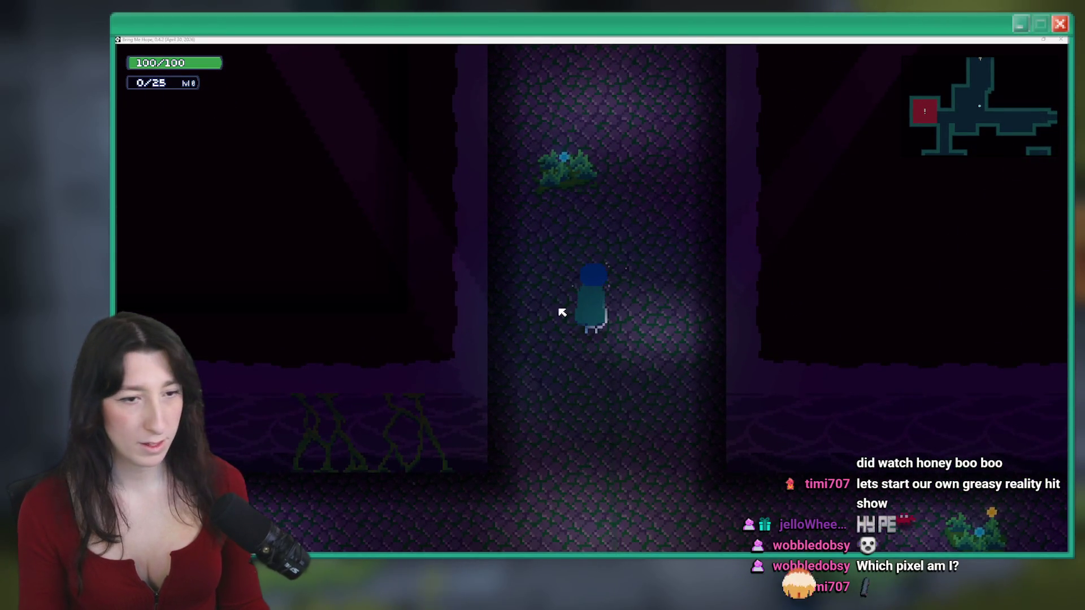
pyautogui.press('w')
pyautogui.press('w')
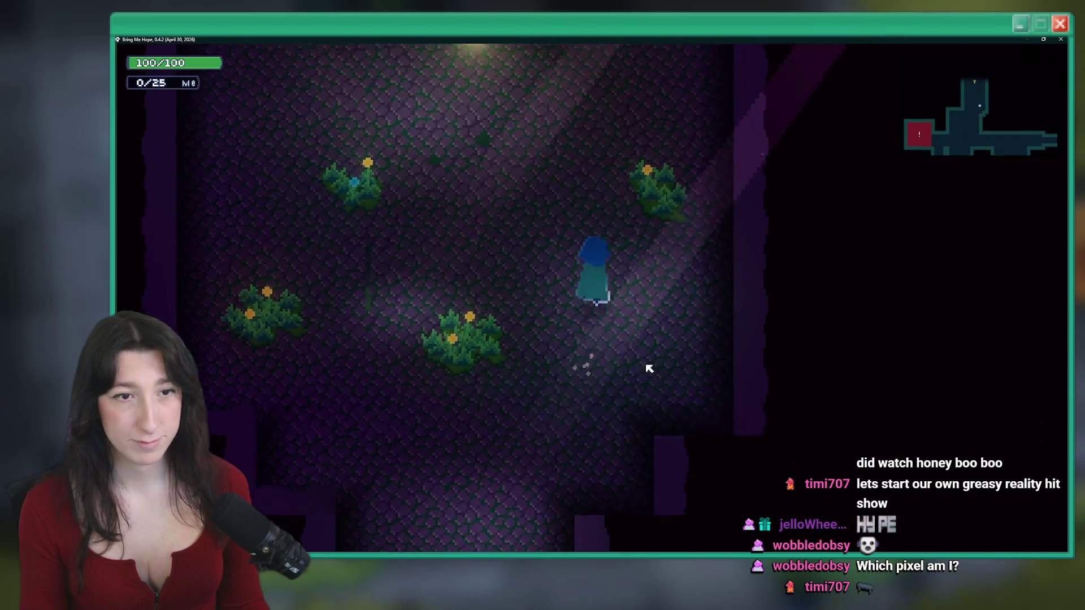
pyautogui.press('w')
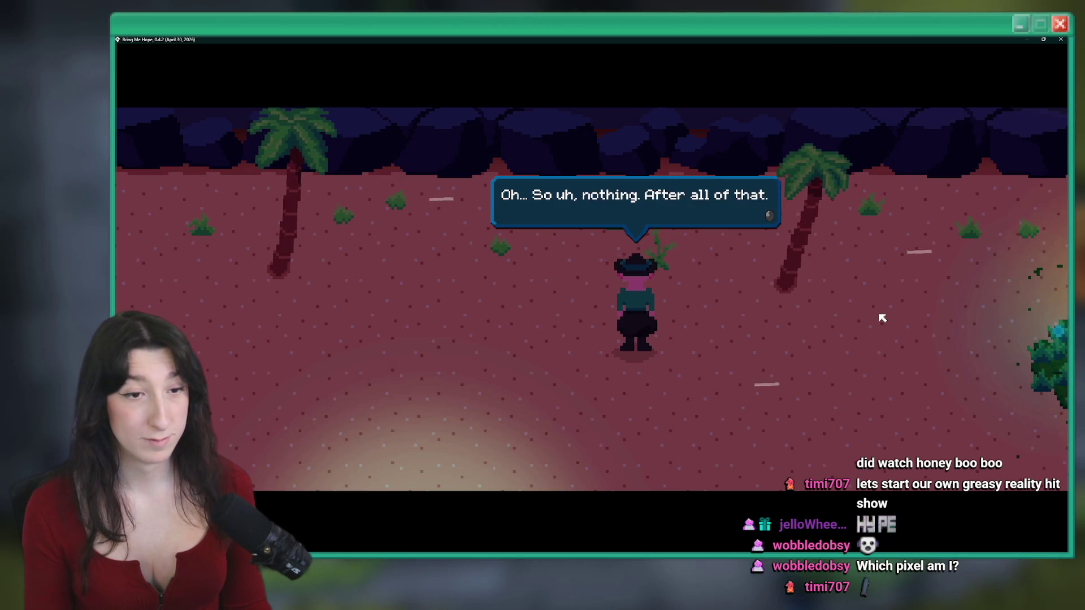
# Advance through all eight whale cutscene dialogue lines until control returns
pyautogui.press('space')
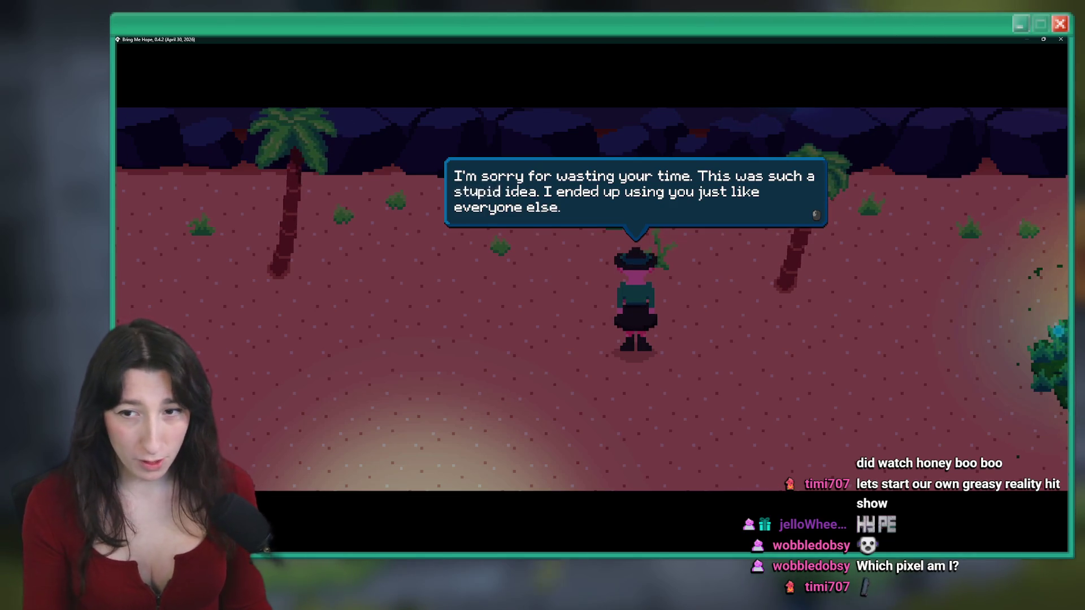
pyautogui.press('Return')
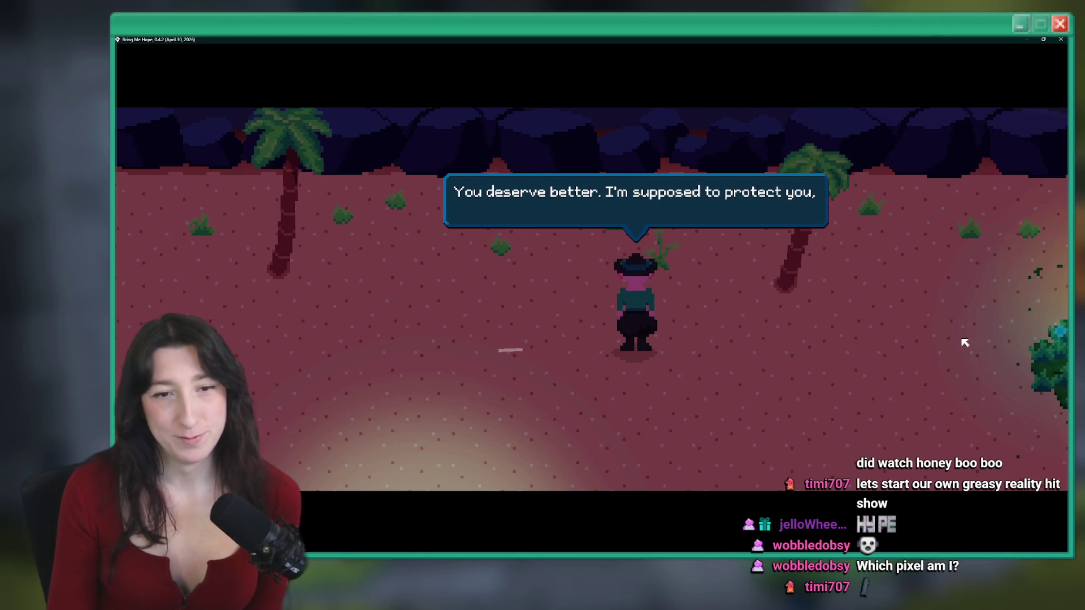
pyautogui.press('space')
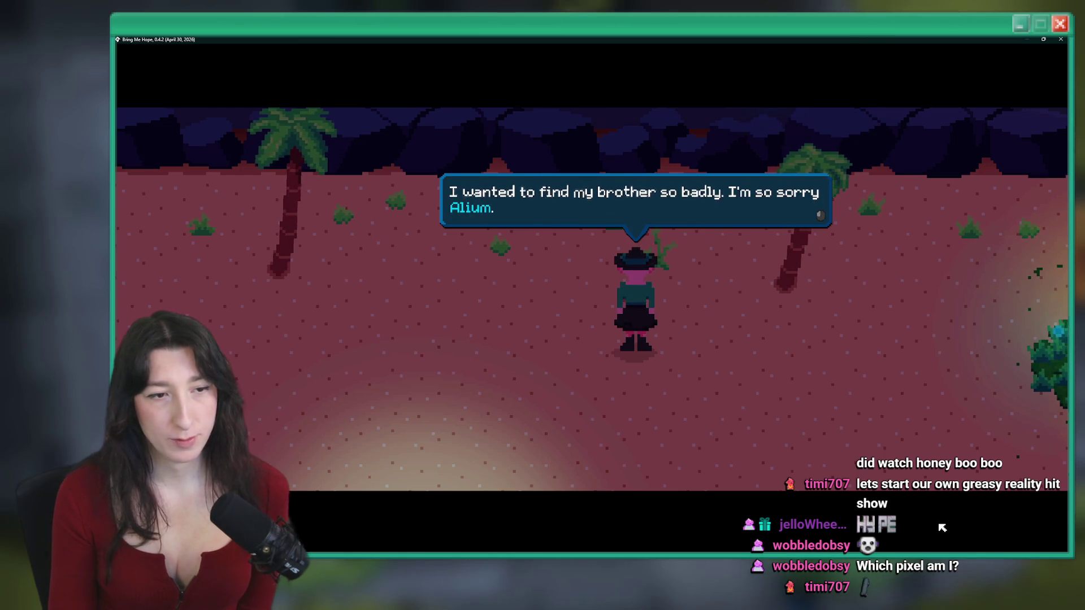
pyautogui.press('space')
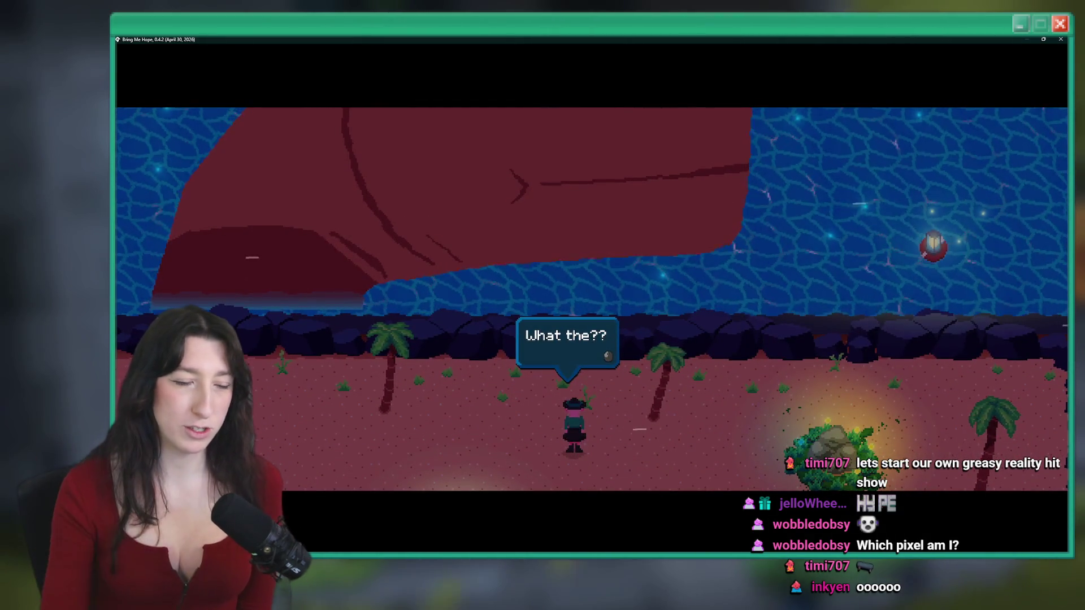
pyautogui.press('space')
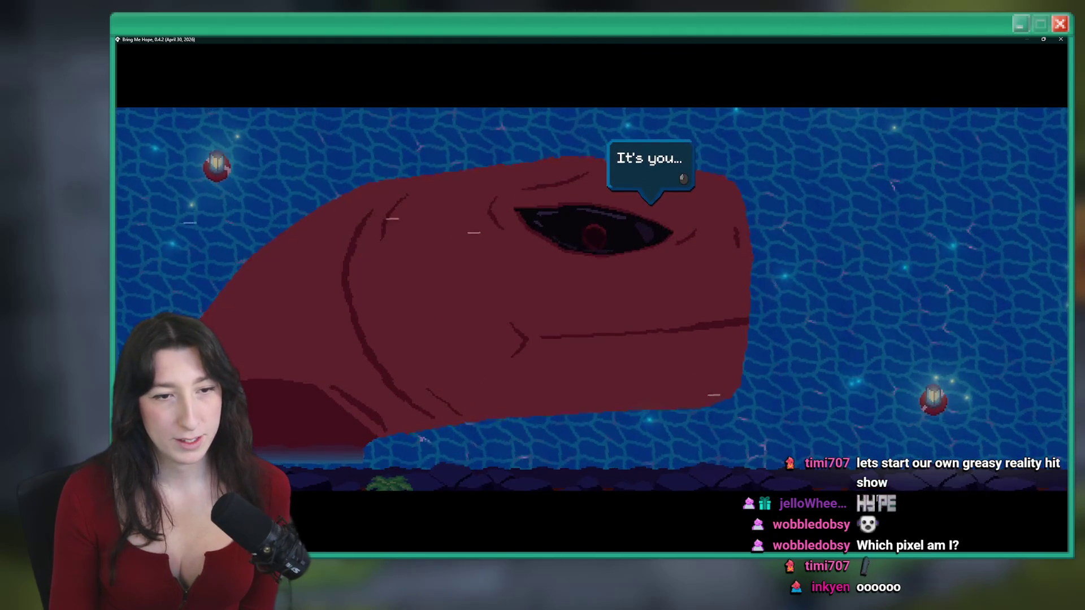
pyautogui.press('space')
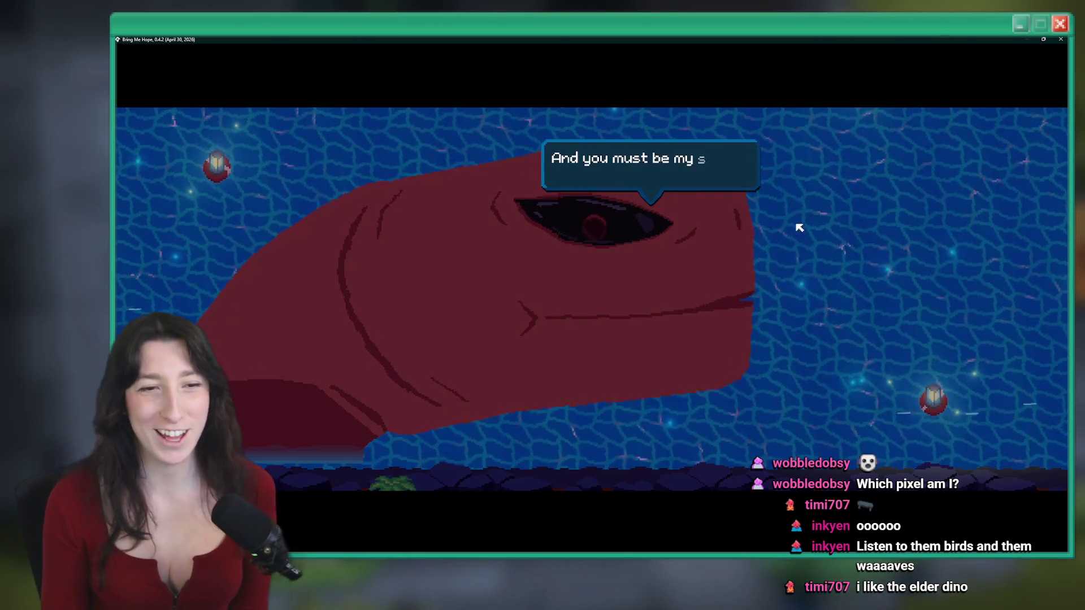
pyautogui.press('space')
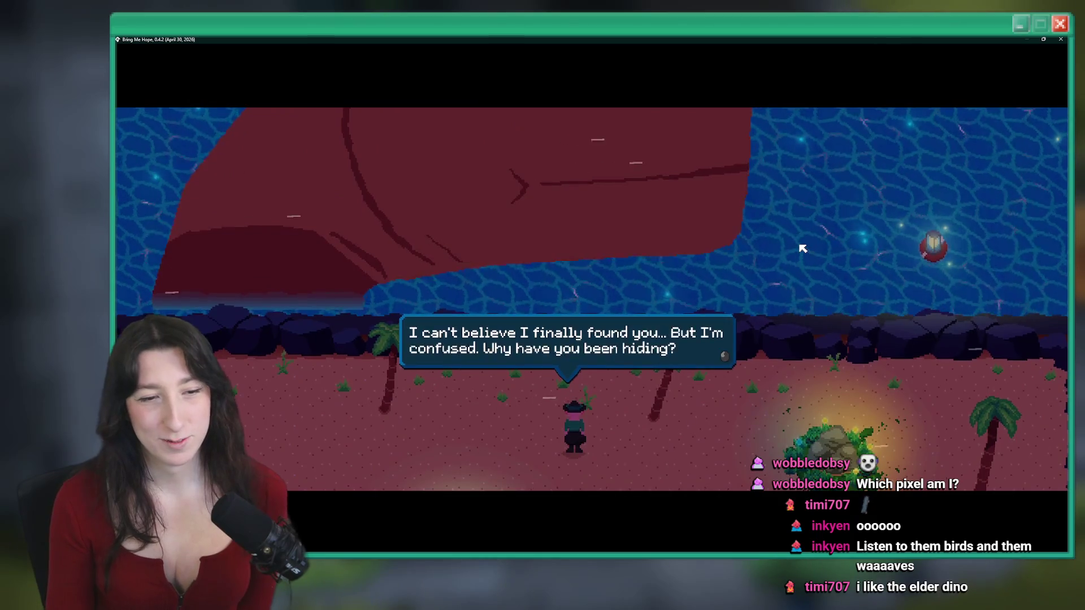
pyautogui.press('space')
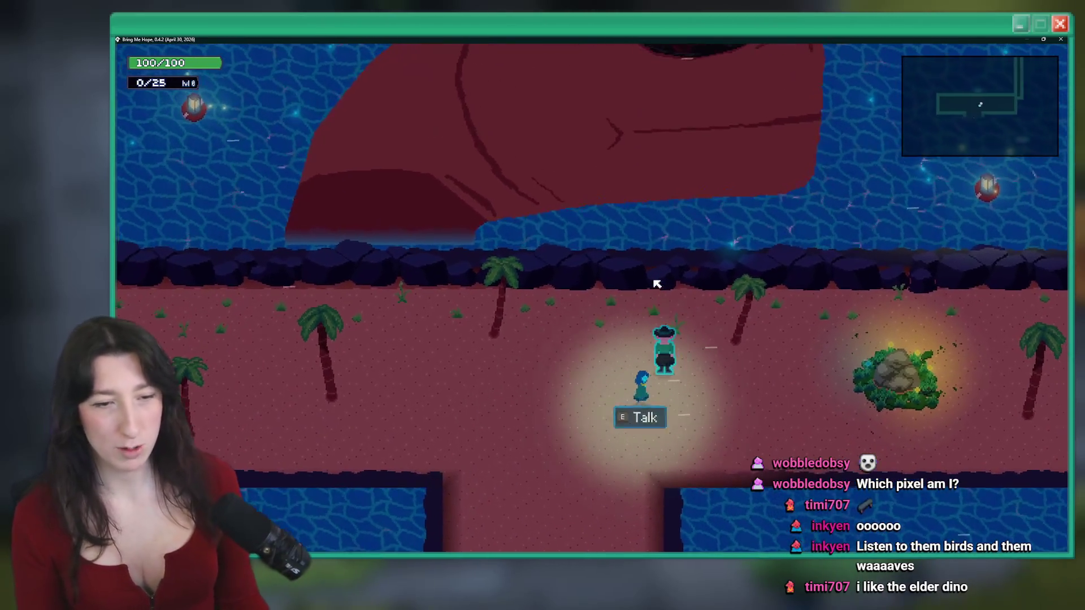
# Walk the character right along the beach, then south into Sand City
pyautogui.press('d')
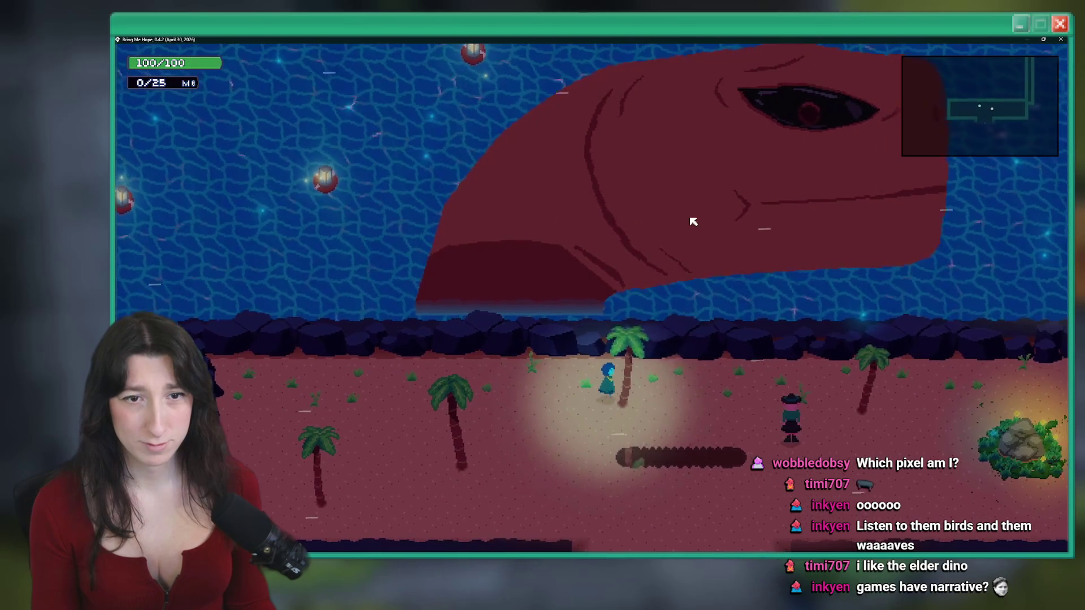
pyautogui.press('d')
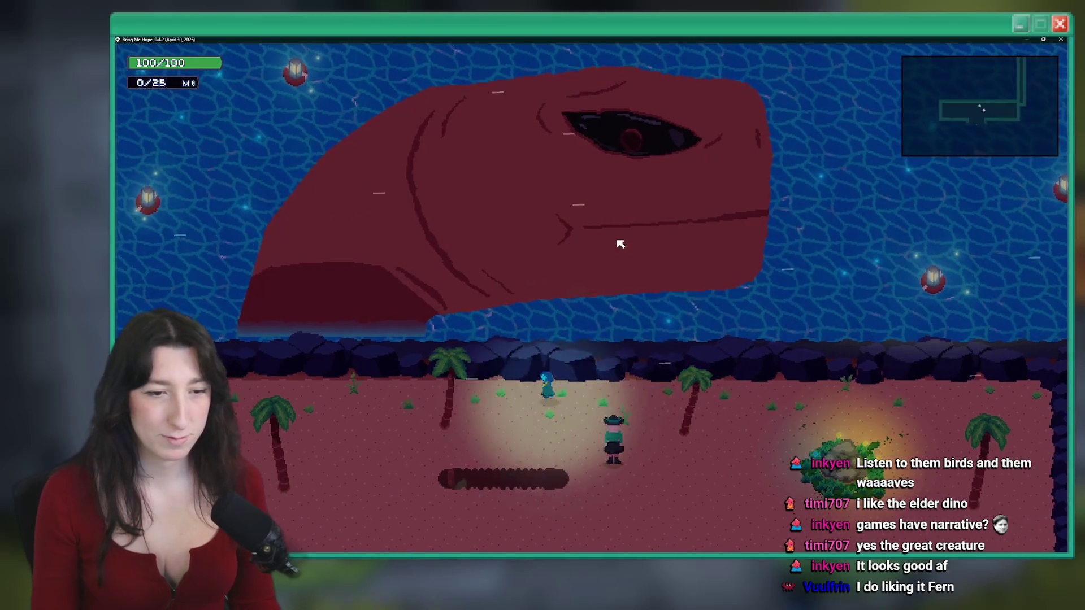
pyautogui.press('s')
pyautogui.press('s')
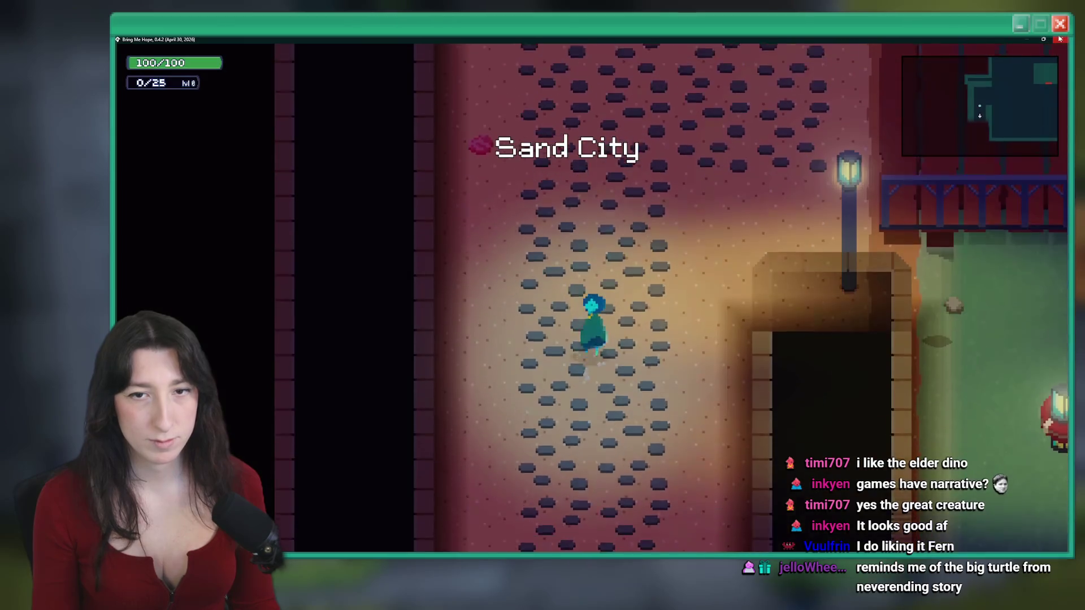
# Walk across the bridge and north toward the brick building, then quit the game with Escape
pyautogui.press('d')
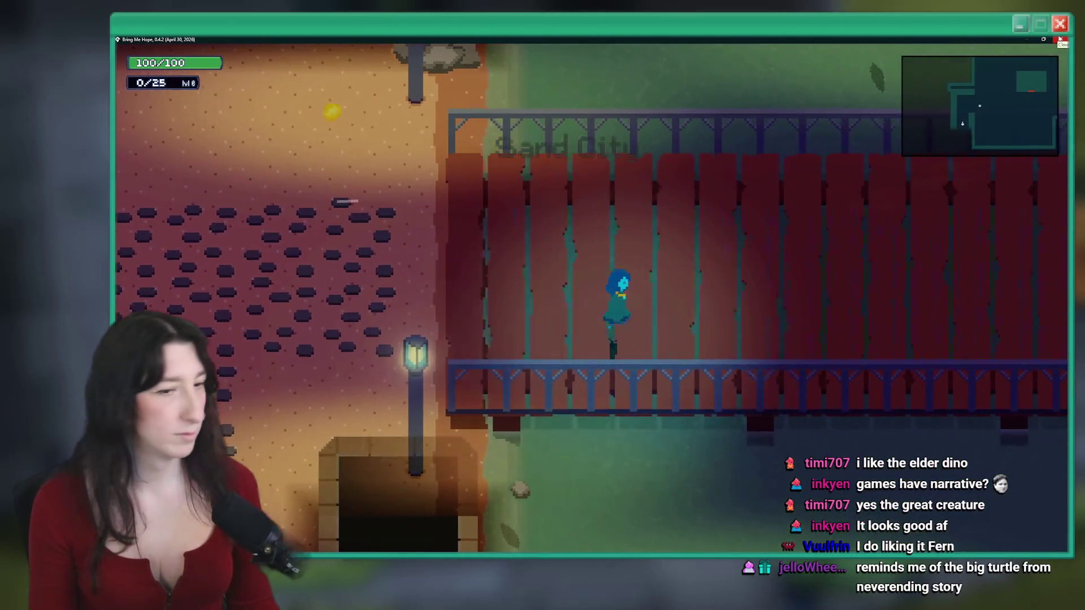
pyautogui.press('d')
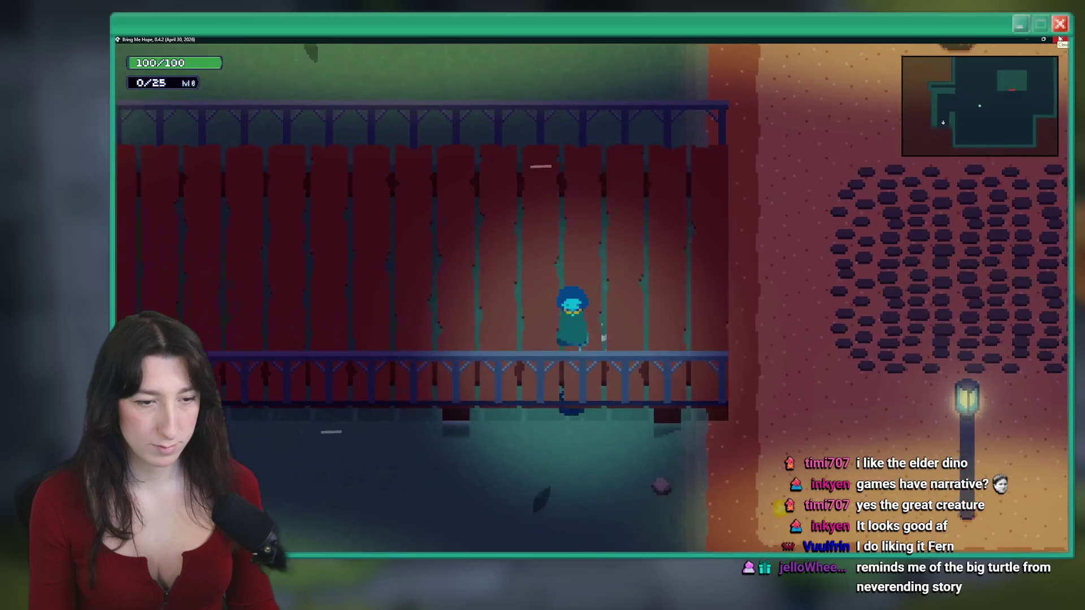
pyautogui.press('w')
pyautogui.press('d')
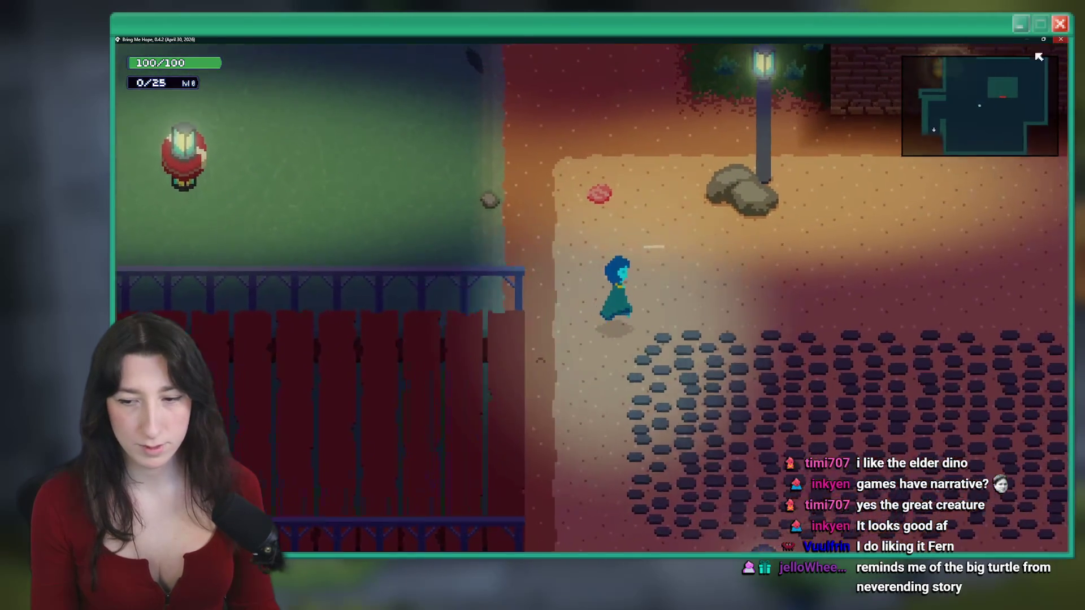
pyautogui.press('w')
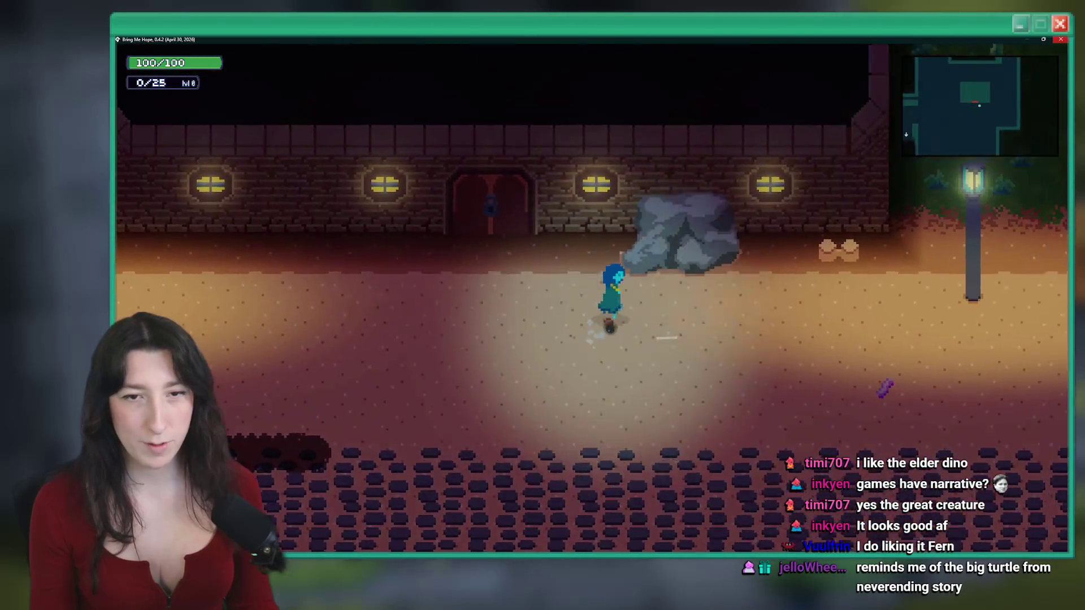
pyautogui.press('d')
pyautogui.press('Escape')
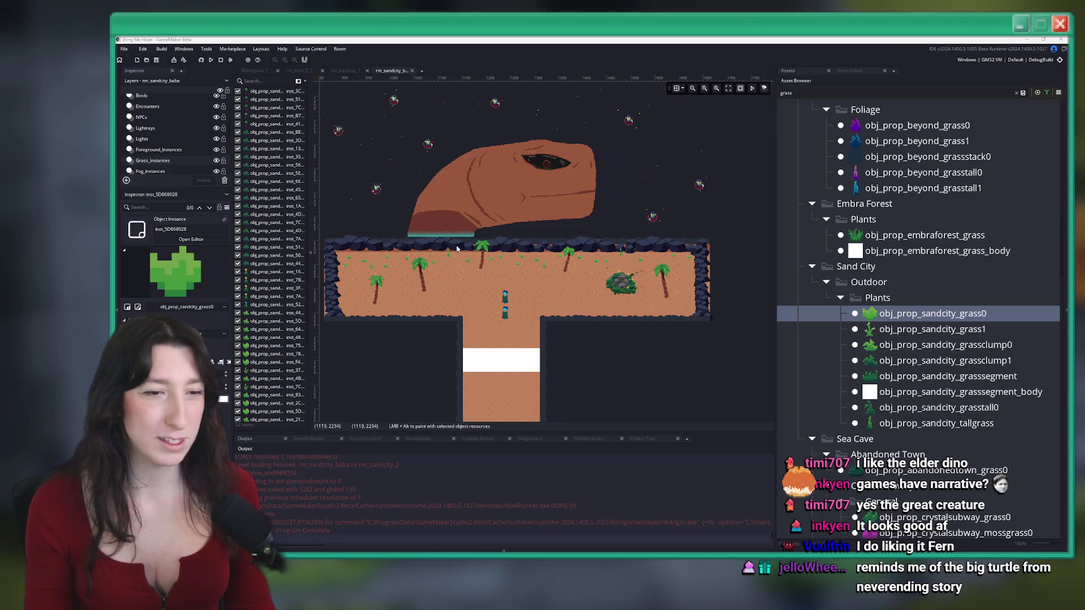
# Select the Floor_Extra layer and pick the green grass tile from the tm_sandcity tileset
pyautogui.click(156, 142)
pyautogui.scroll(-5, 156, 141)
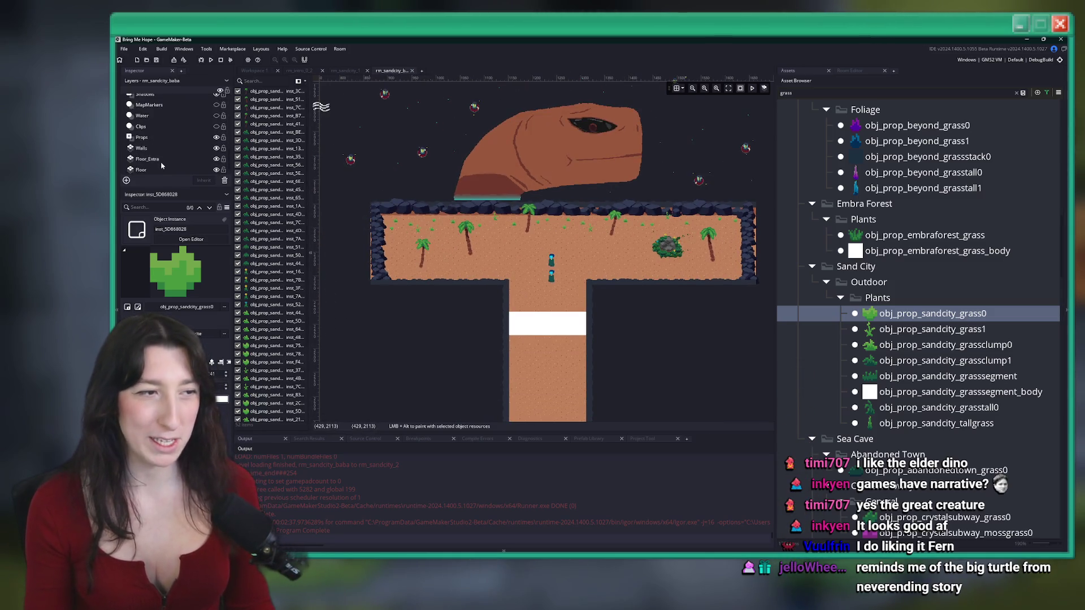
pyautogui.click(162, 171)
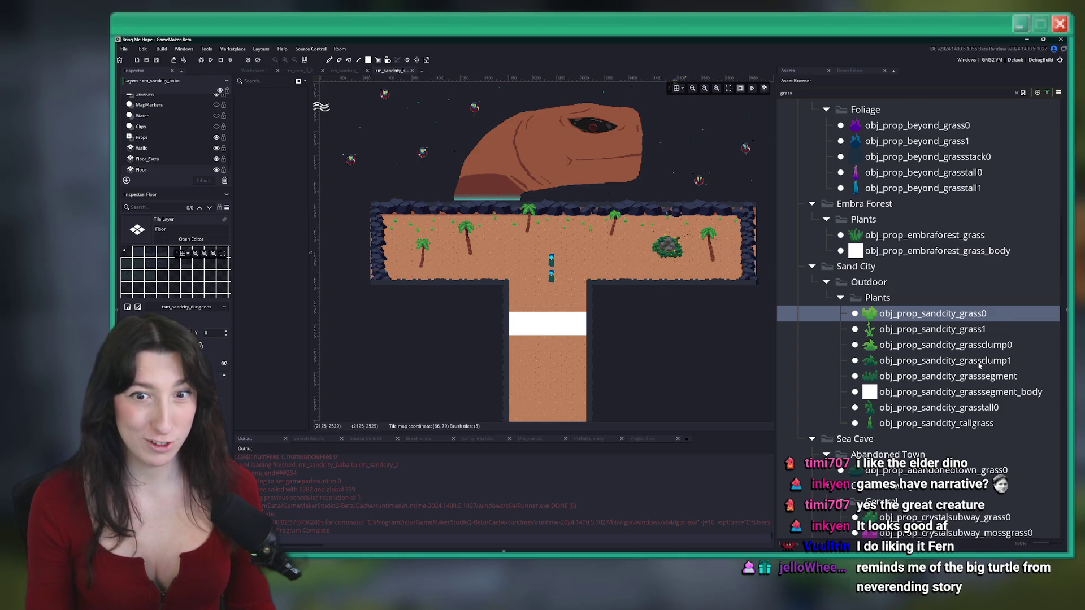
pyautogui.click(169, 159)
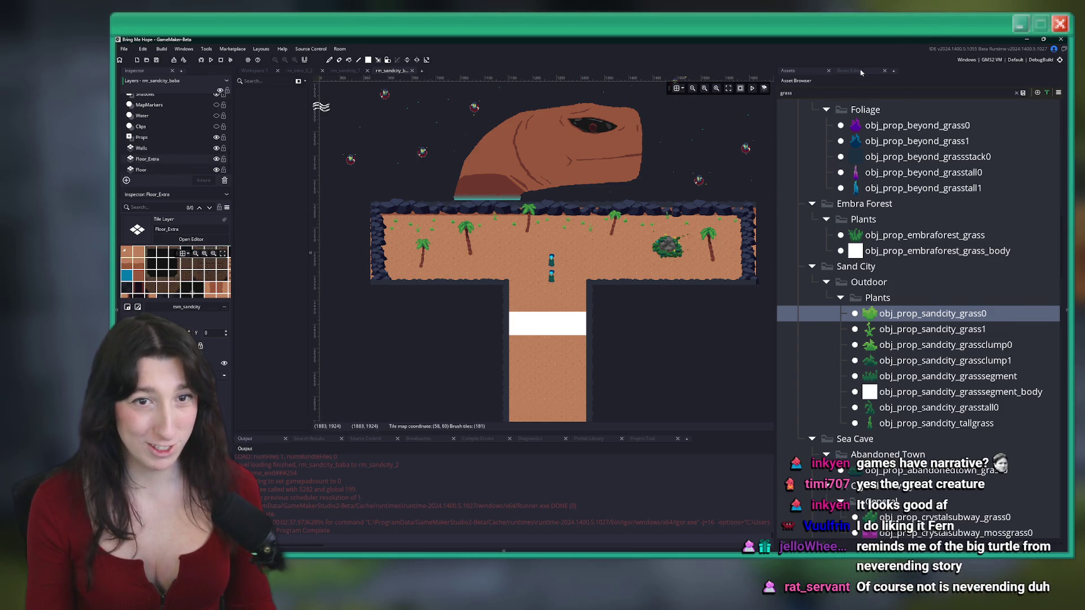
pyautogui.click(861, 70)
pyautogui.hscroll(-3, 448, 280)
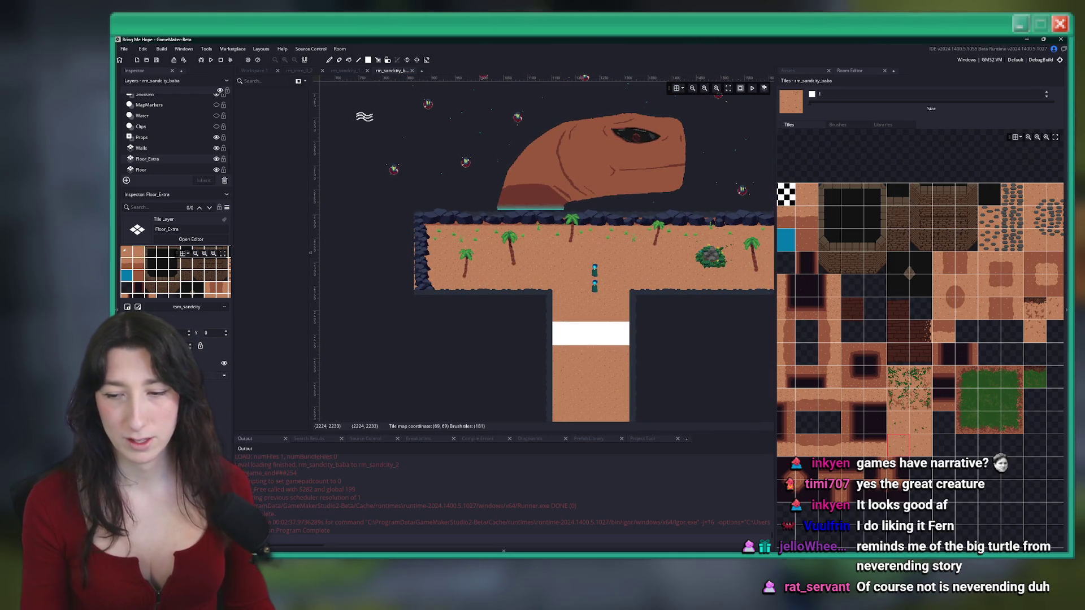
pyautogui.hscroll(3, 735, 238)
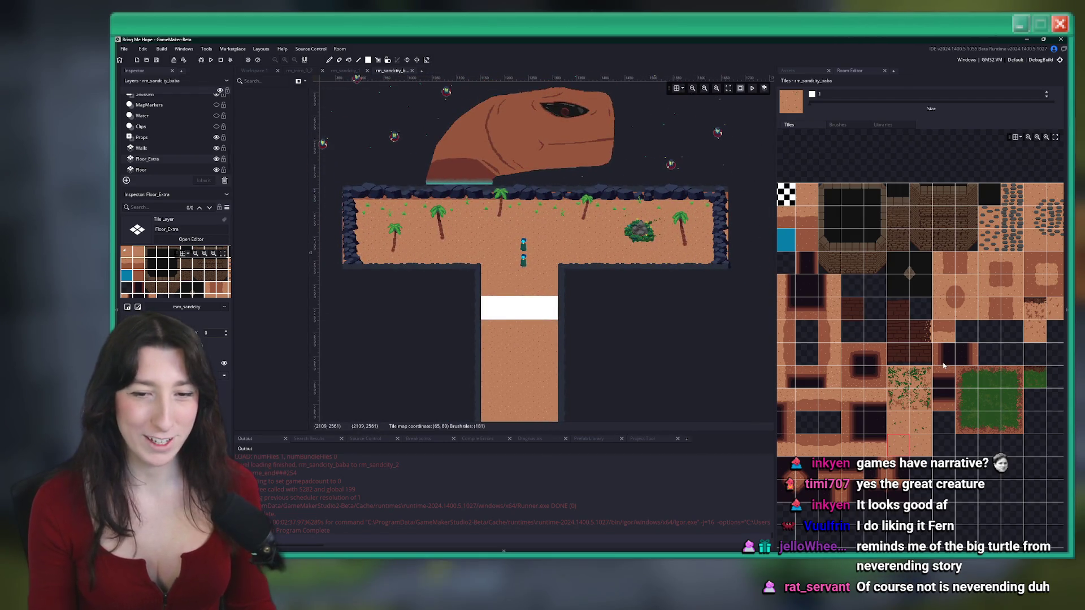
pyautogui.scroll(-2, 927, 283)
pyautogui.hscroll(2, 927, 282)
pyautogui.click(940, 332)
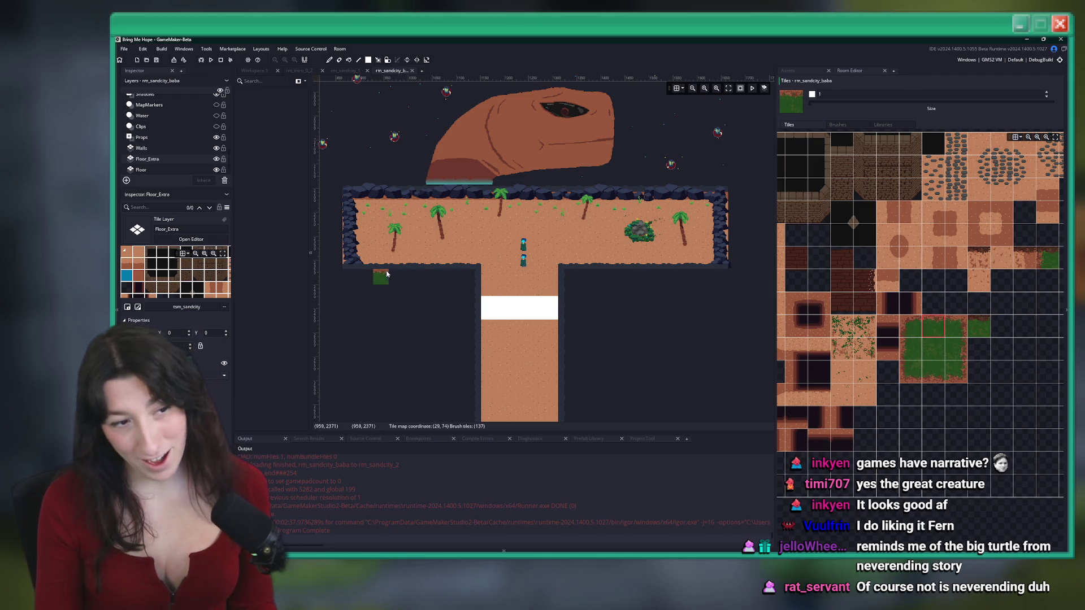
# Paint grass tile strips and large grass areas on both sides of the sand path
pyautogui.moveTo(349, 280); pyautogui.dragTo(460, 276)
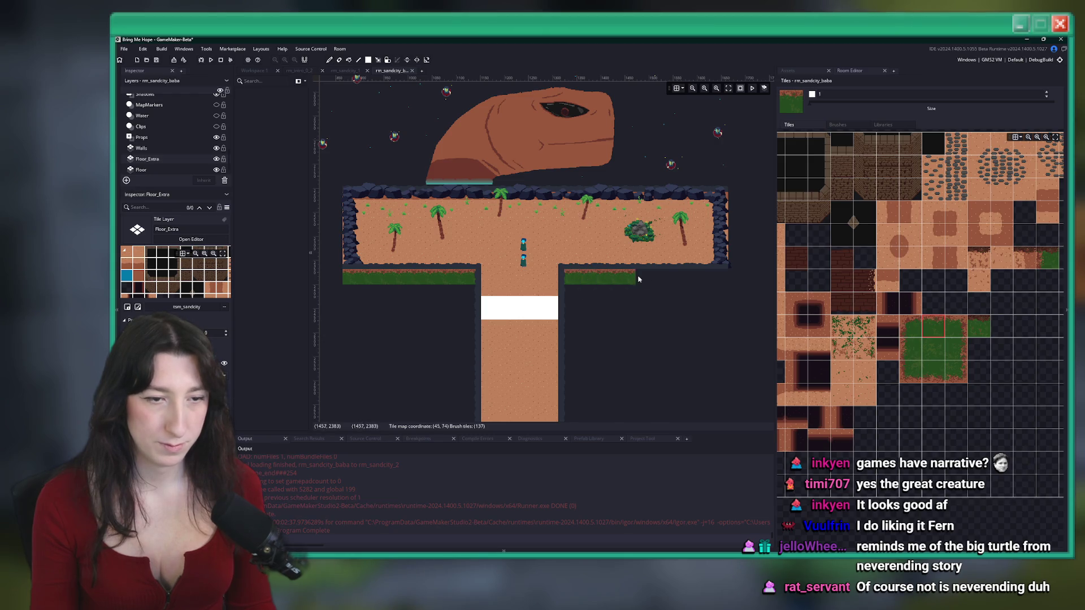
pyautogui.moveTo(629, 280); pyautogui.dragTo(726, 277)
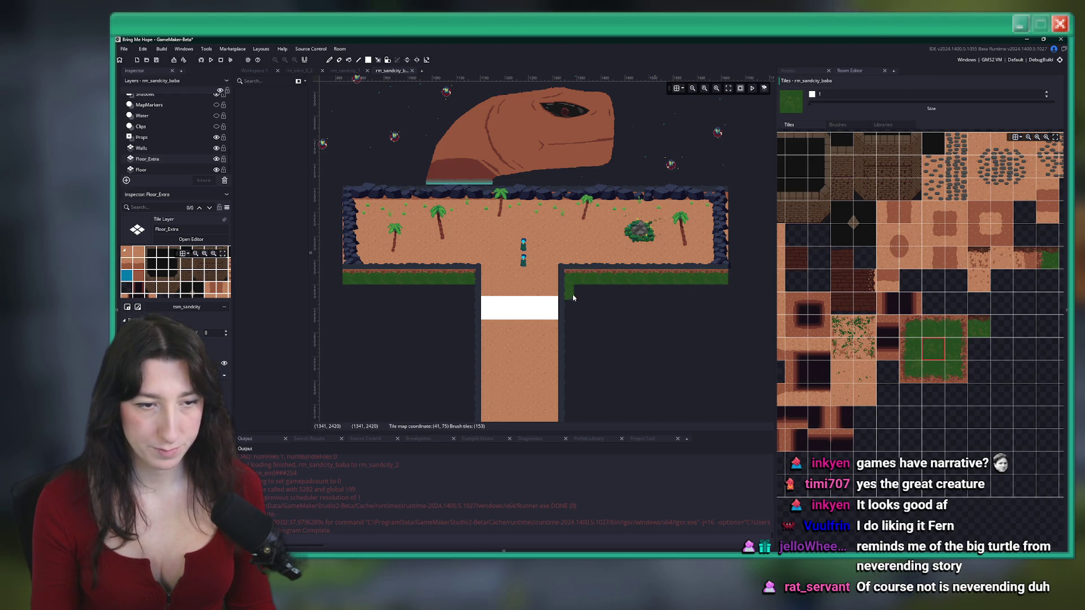
pyautogui.scroll(-3, 573, 297)
pyautogui.moveTo(562, 192)
pyautogui.mouseDown()
pyautogui.moveTo(721, 314)
pyautogui.moveTo(620, 358)
pyautogui.moveTo(608, 378)
pyautogui.mouseUp()
pyautogui.scroll(-2, 719, 316)
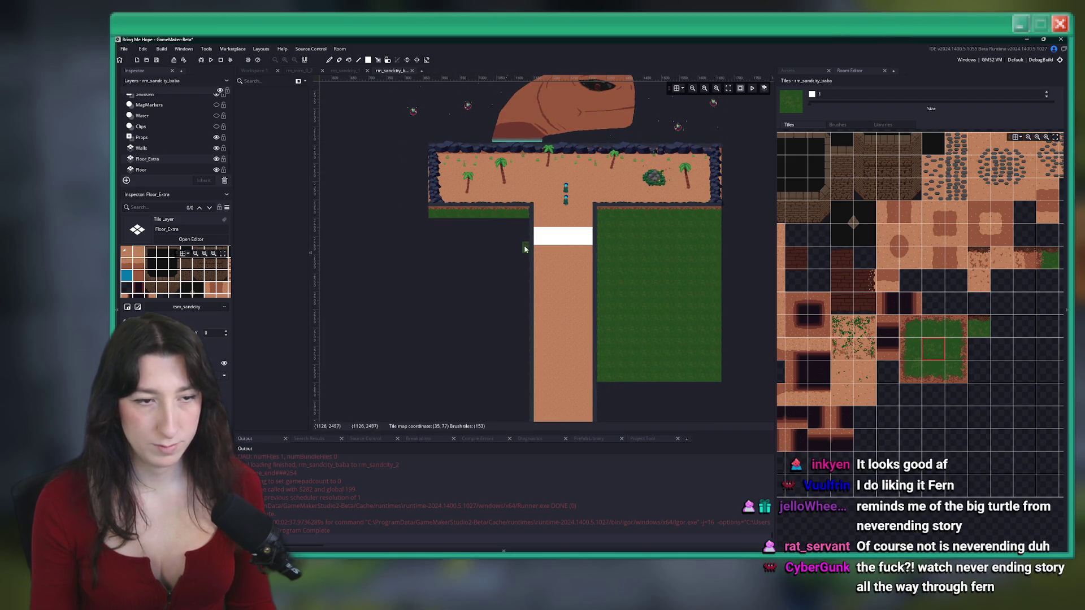
pyautogui.moveTo(526, 228)
pyautogui.mouseDown()
pyautogui.moveTo(441, 375)
pyautogui.moveTo(426, 378)
pyautogui.moveTo(436, 381)
pyautogui.mouseUp()
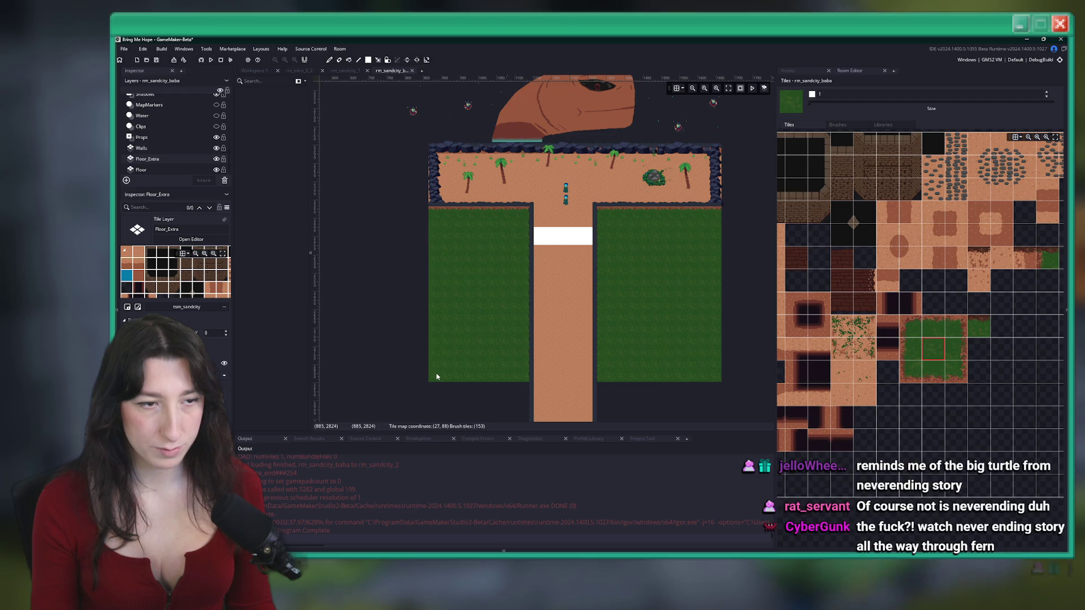
pyautogui.scroll(1, 489, 216)
pyautogui.scroll(1, 494, 230)
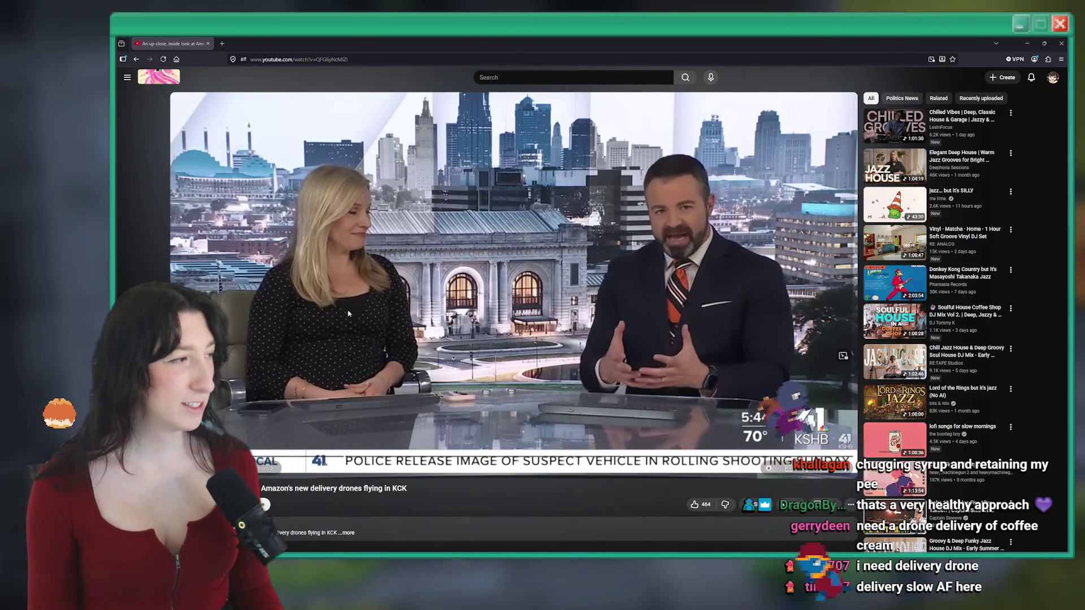
# Watch the Amazon drones news clip full screen from the delivery area map section
pyautogui.doubleClick(679, 413)
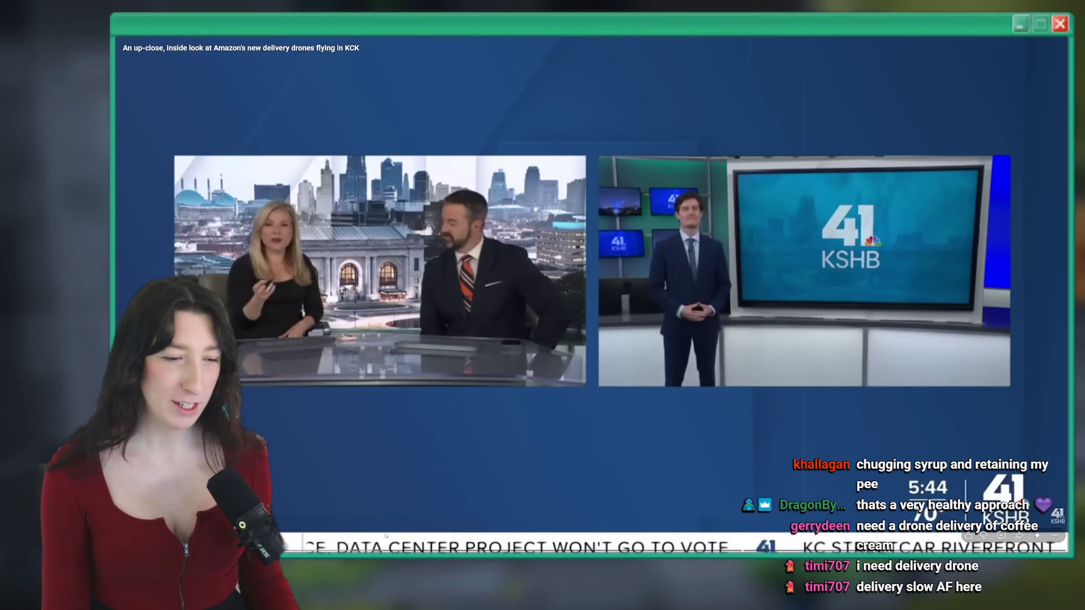
pyautogui.press('f')
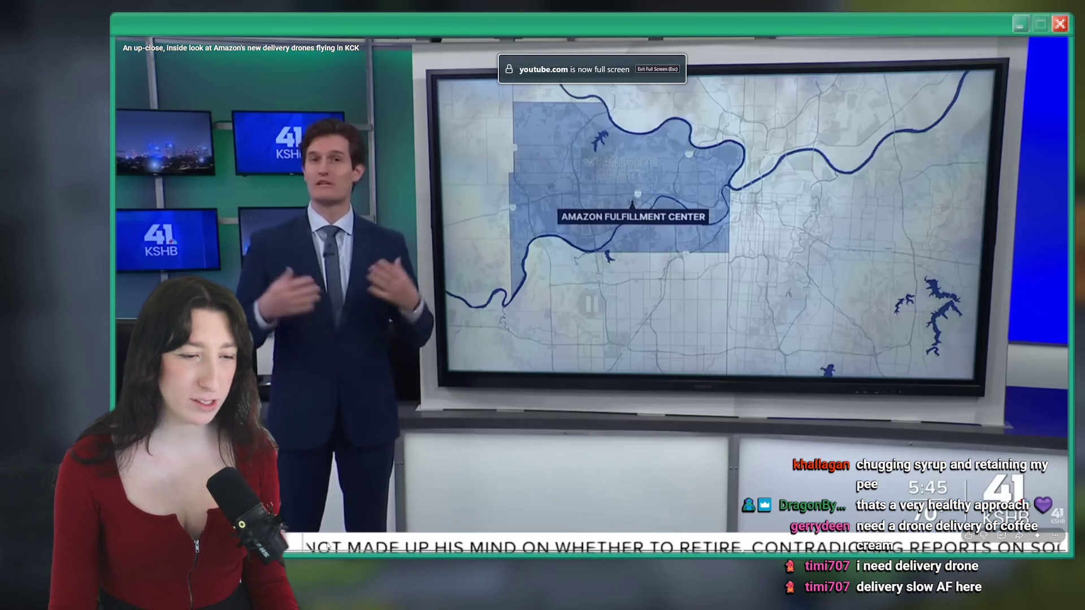
pyautogui.moveTo(332, 550); pyautogui.dragTo(332, 549)
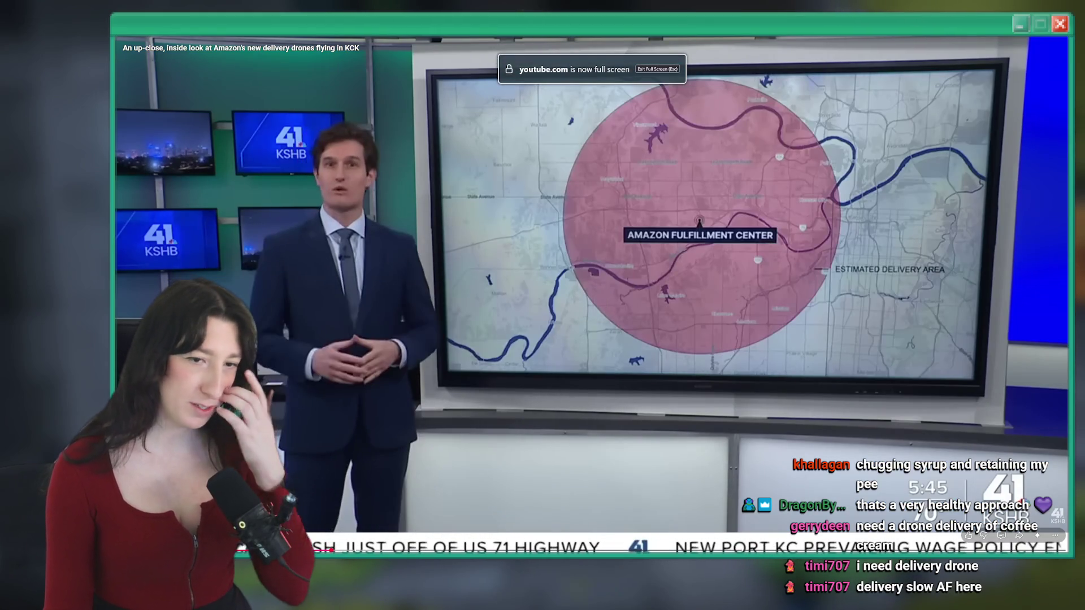
pyautogui.click(669, 354)
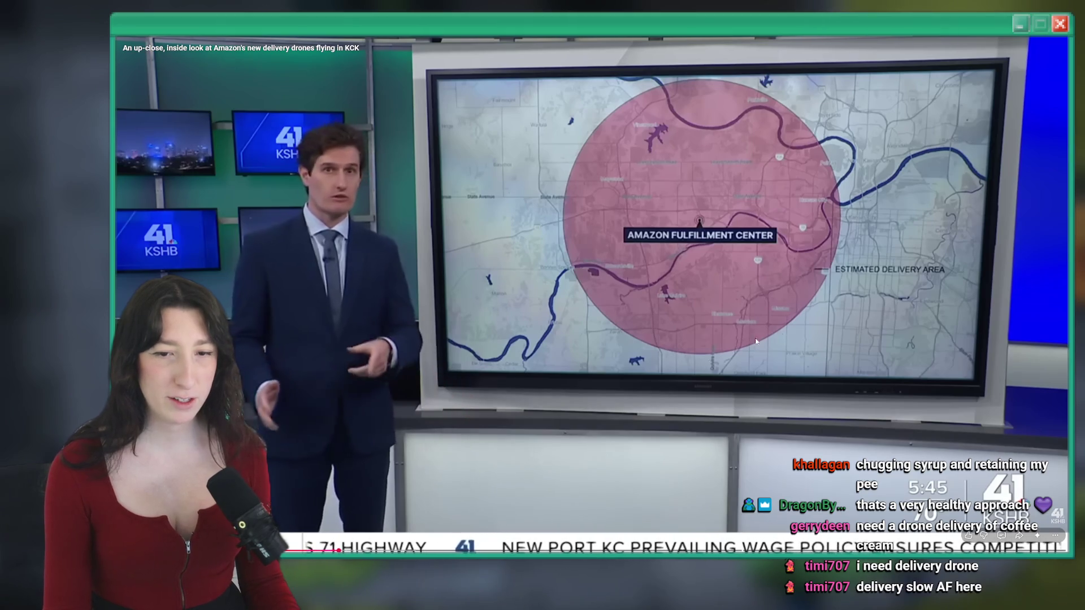
# Skip ahead through the fulfillment center footage and interview toward the presenters' segment
pyautogui.click(399, 550)
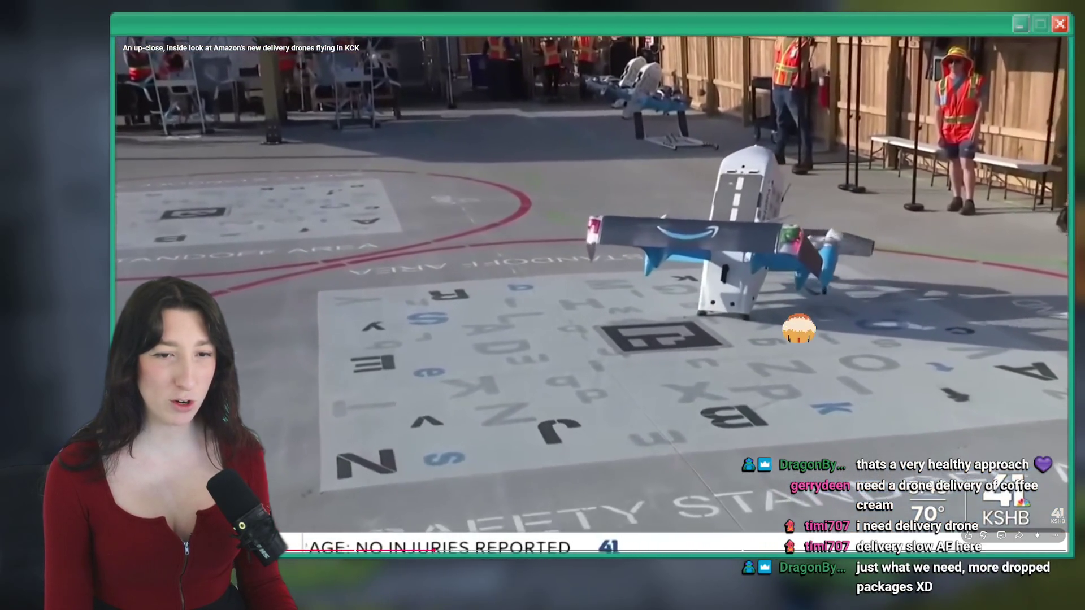
pyautogui.moveTo(435, 550)
pyautogui.mouseDown()
pyautogui.moveTo(388, 550)
pyautogui.moveTo(436, 549)
pyautogui.moveTo(416, 549)
pyautogui.mouseUp()
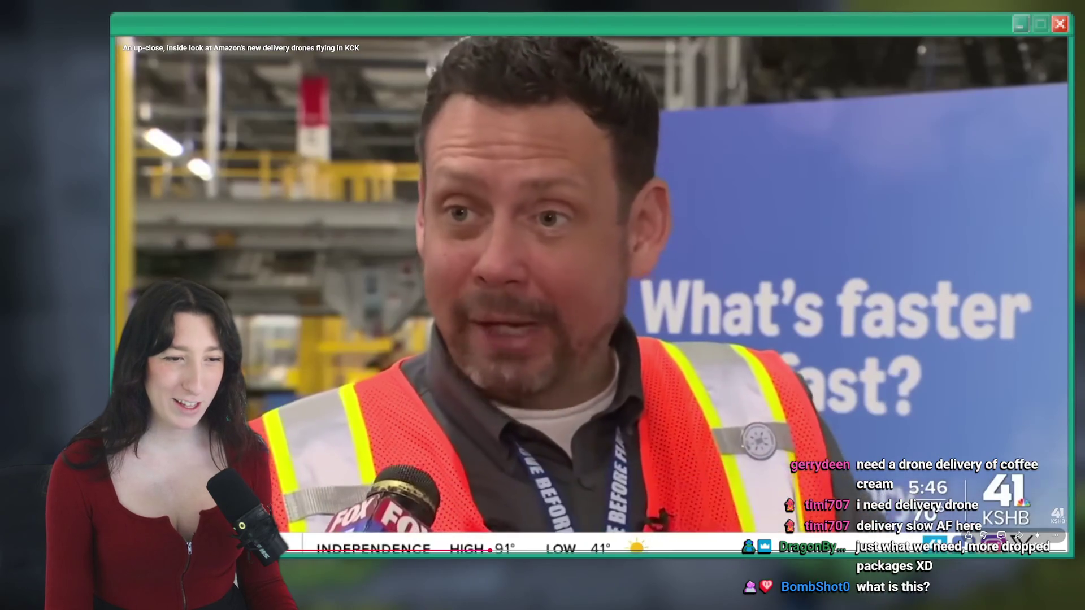
pyautogui.click(575, 511)
pyautogui.click(575, 511)
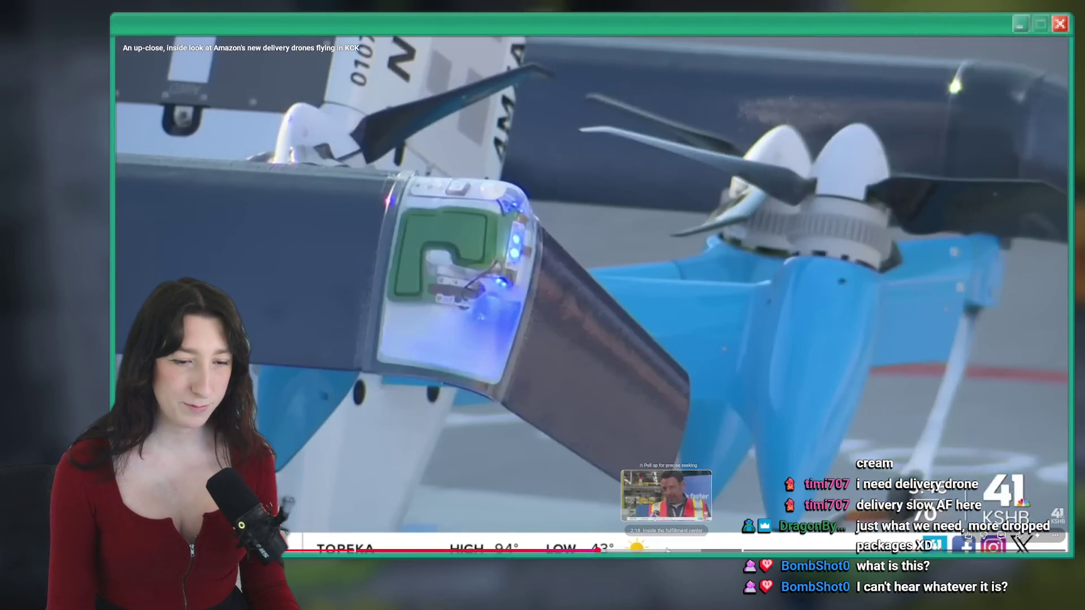
pyautogui.click(705, 548)
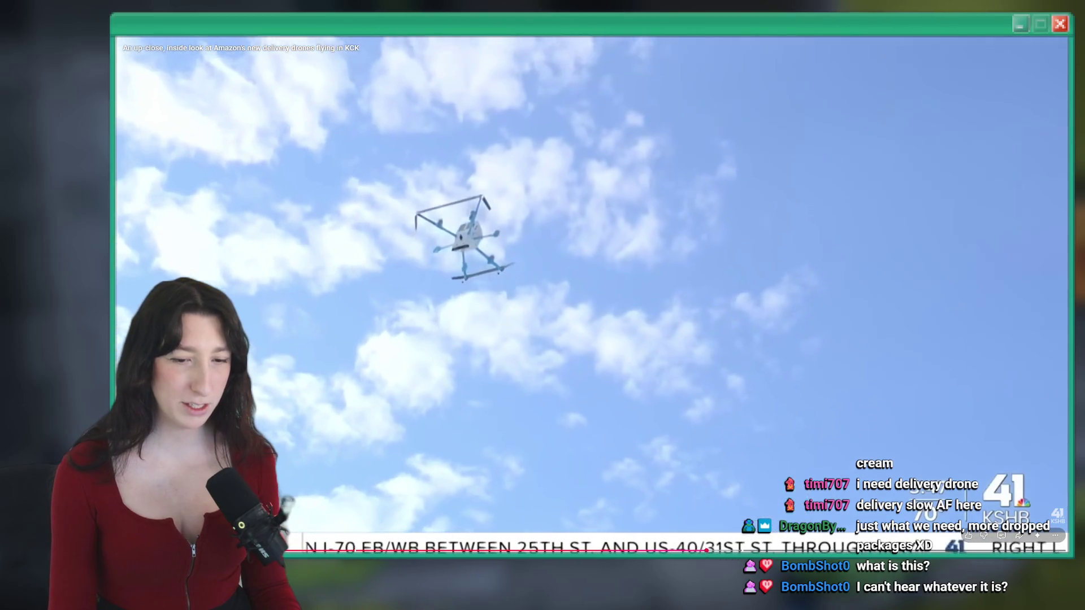
pyautogui.click(749, 549)
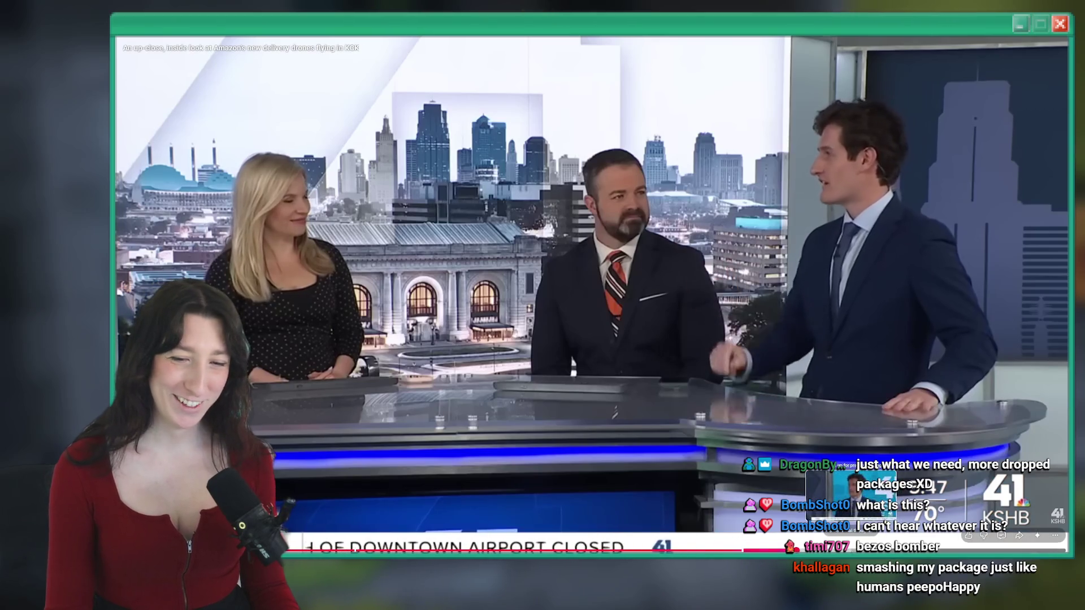
# Pause on the three presenters at the news desk and leave full screen
pyautogui.click(870, 528)
pyautogui.click(870, 529)
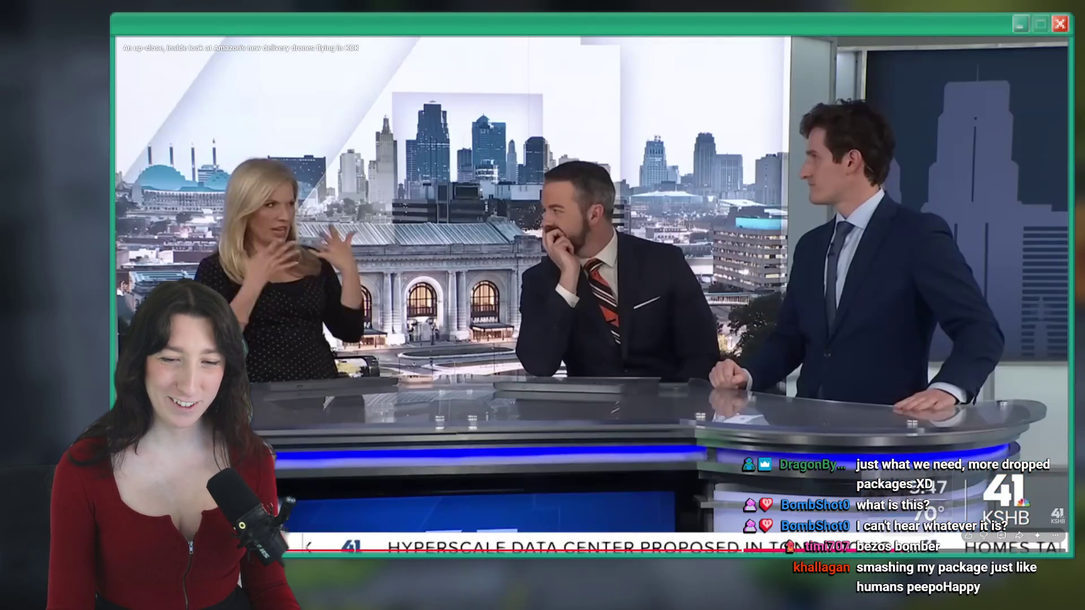
pyautogui.click(969, 534)
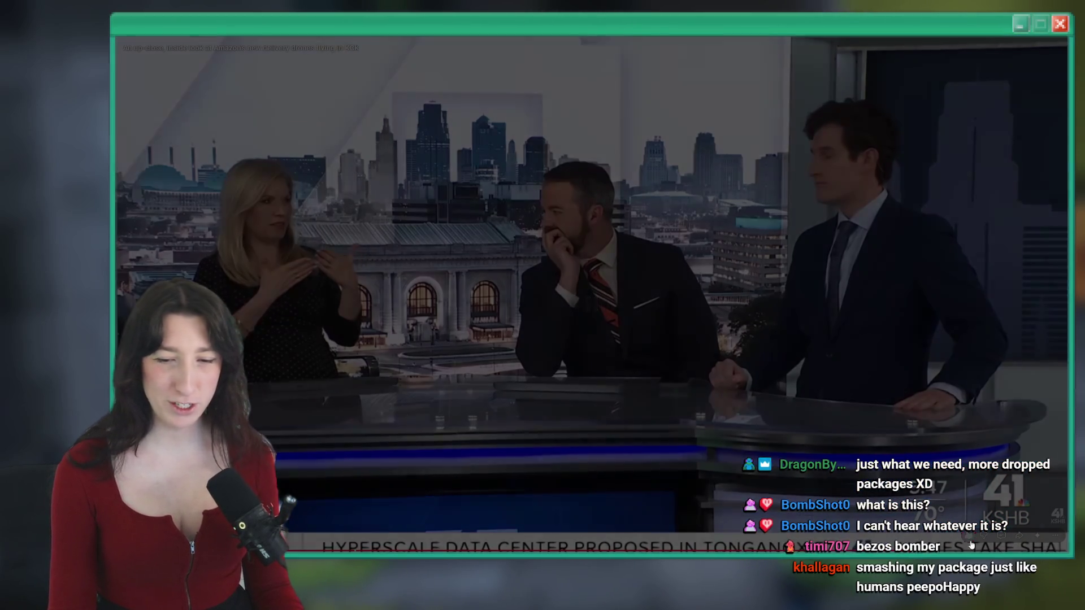
pyautogui.press('Escape')
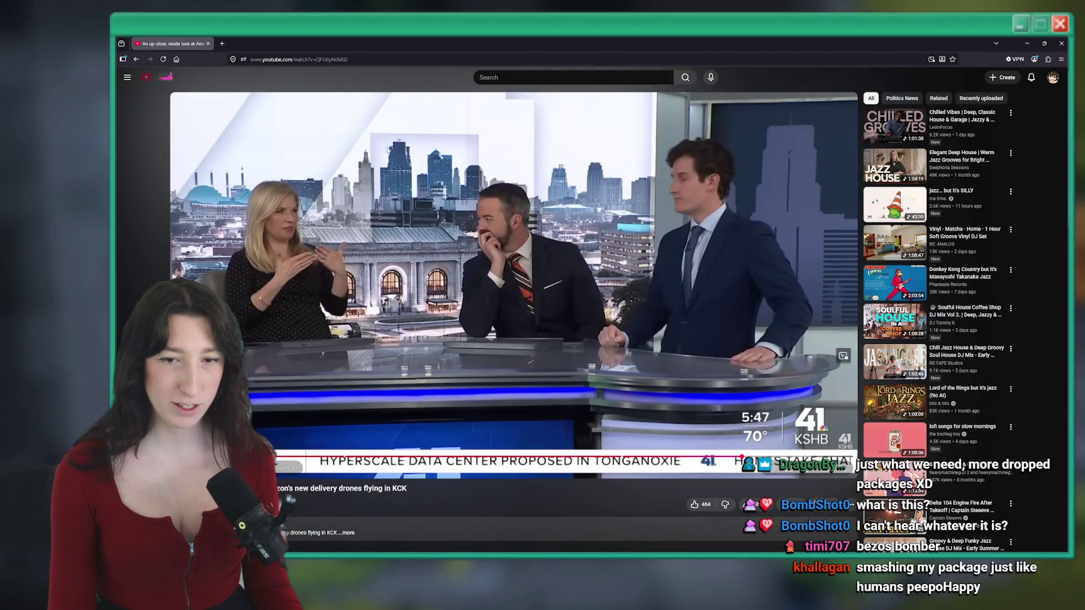
# Return to the drone search results and watch the San Antonio clip full screen from the backyard footage
pyautogui.click(136, 59)
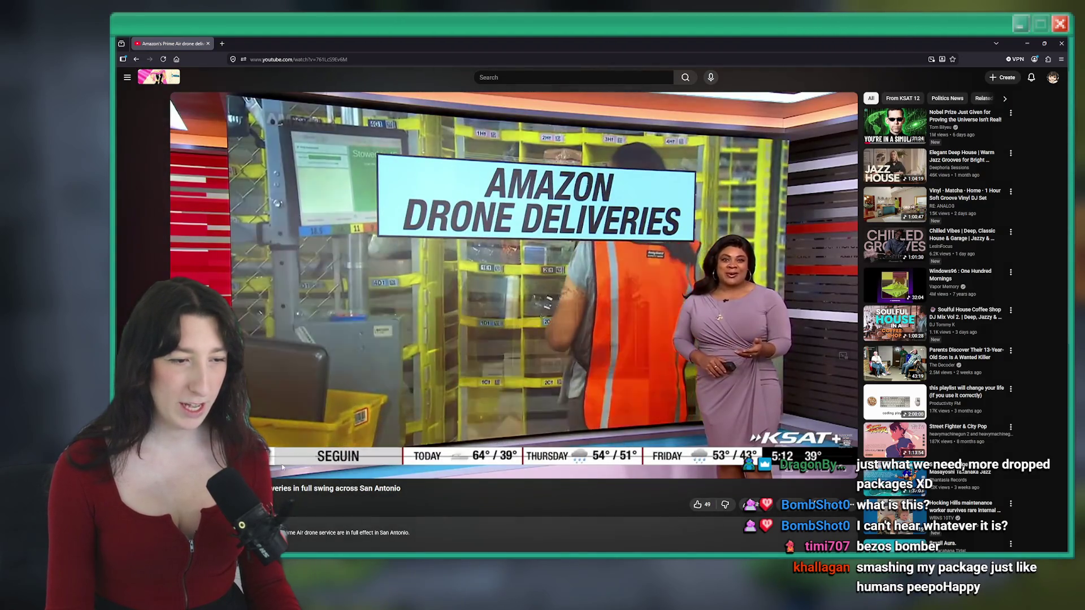
pyautogui.moveTo(303, 459); pyautogui.dragTo(302, 459)
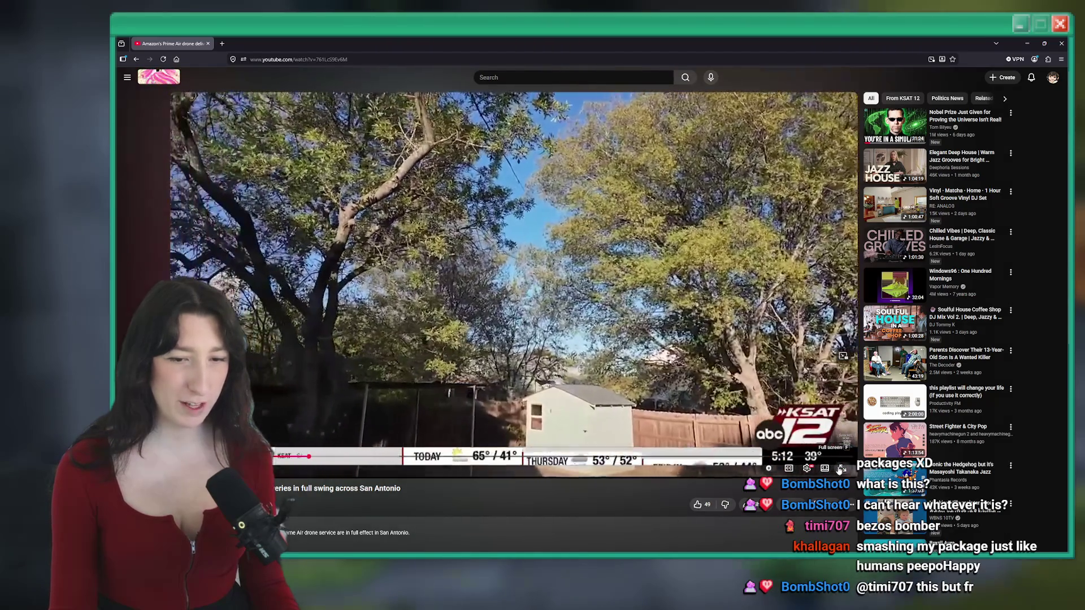
pyautogui.press('f')
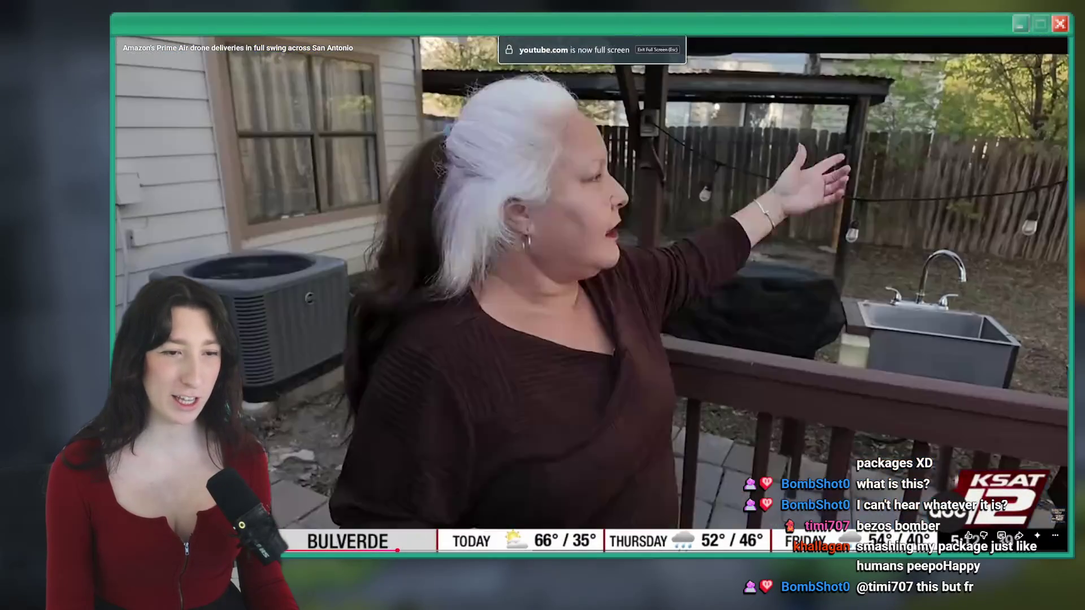
pyautogui.click(447, 550)
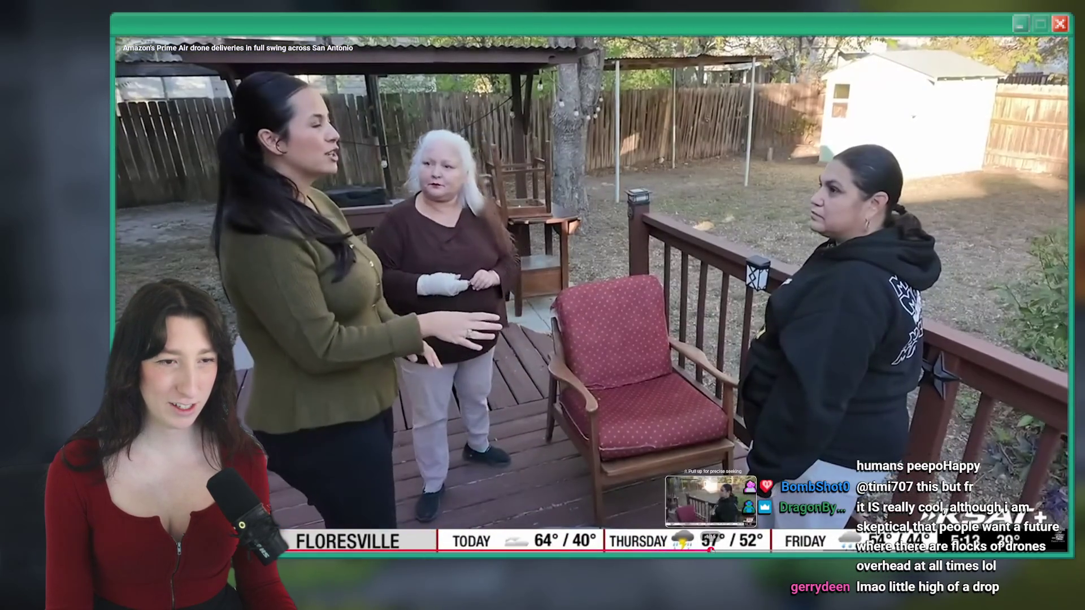
# Pause the San Antonio video on the flying drone and exit full screen
pyautogui.press('space')
pyautogui.press('space')
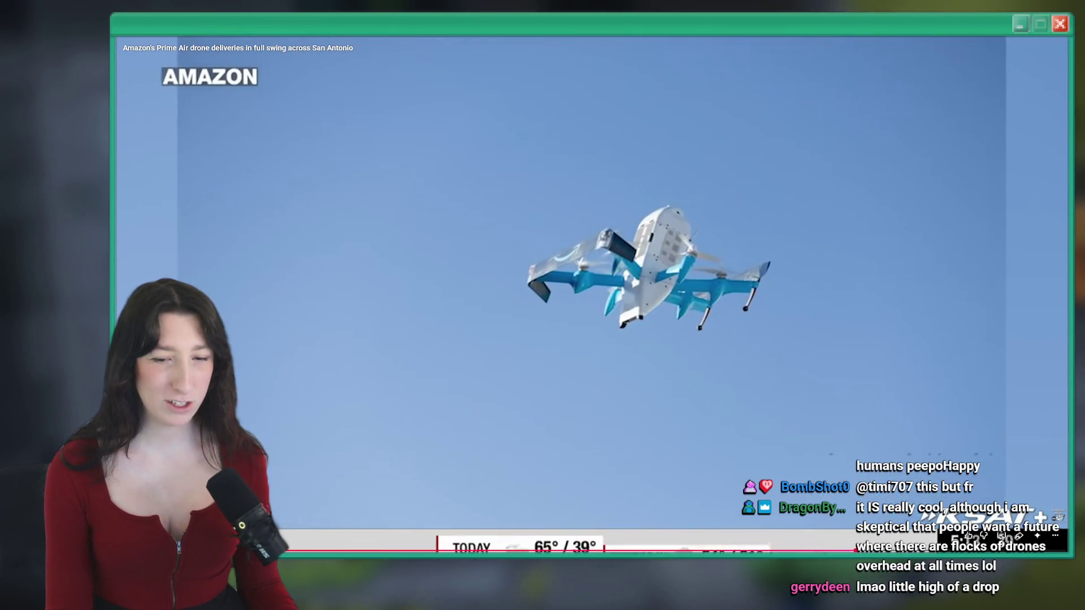
pyautogui.click(829, 462)
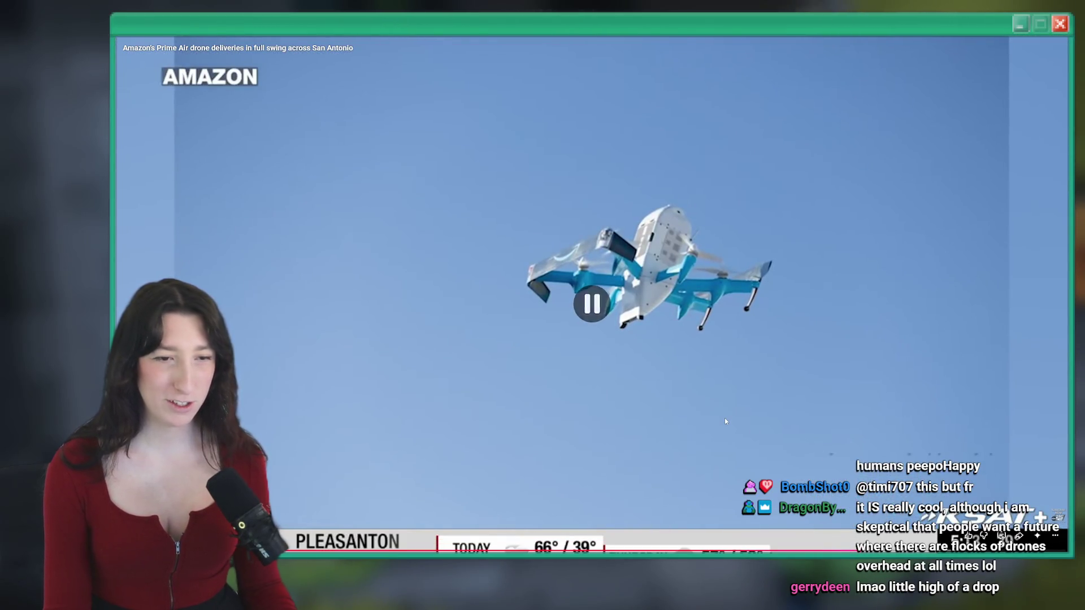
pyautogui.press('Escape')
pyautogui.scroll(-3, 489, 279)
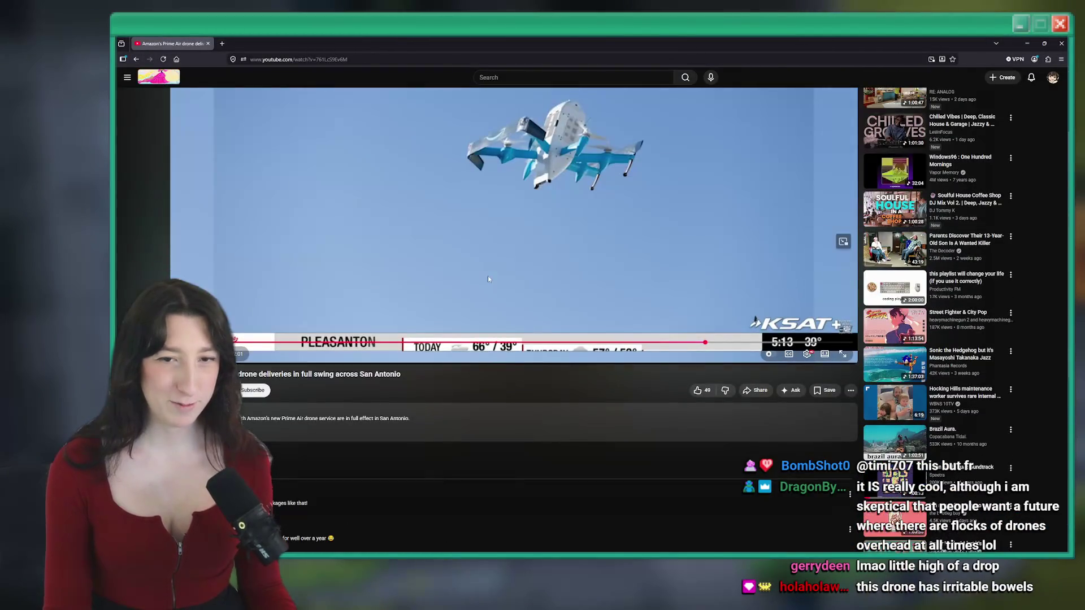
# Watch the Instagram reel of the Phoenix drone dust storm, then return to GameMaker
pyautogui.click(136, 59)
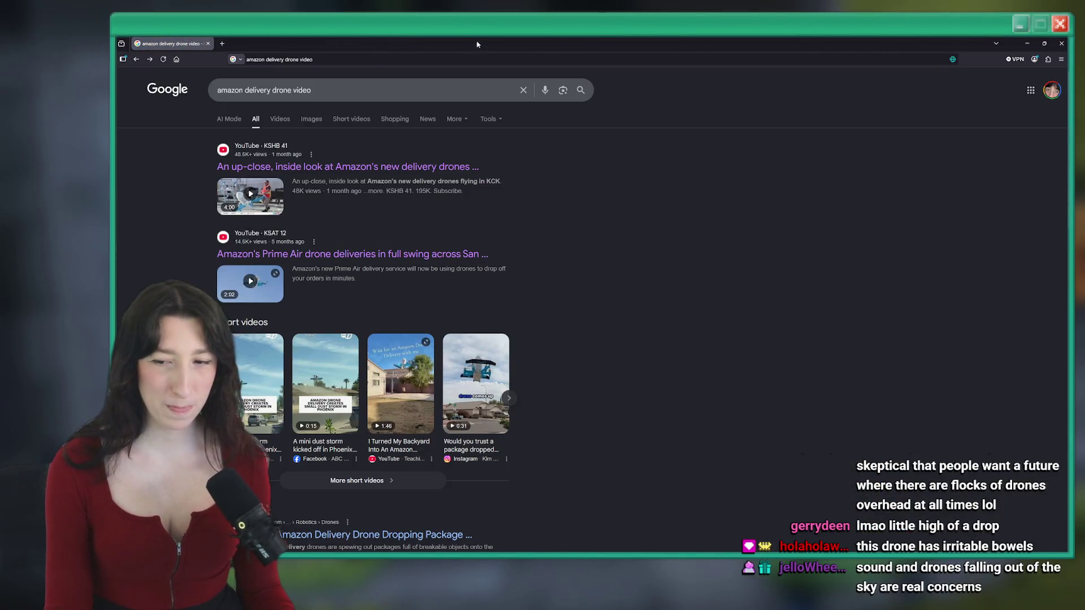
pyautogui.scroll(-3, 603, 320)
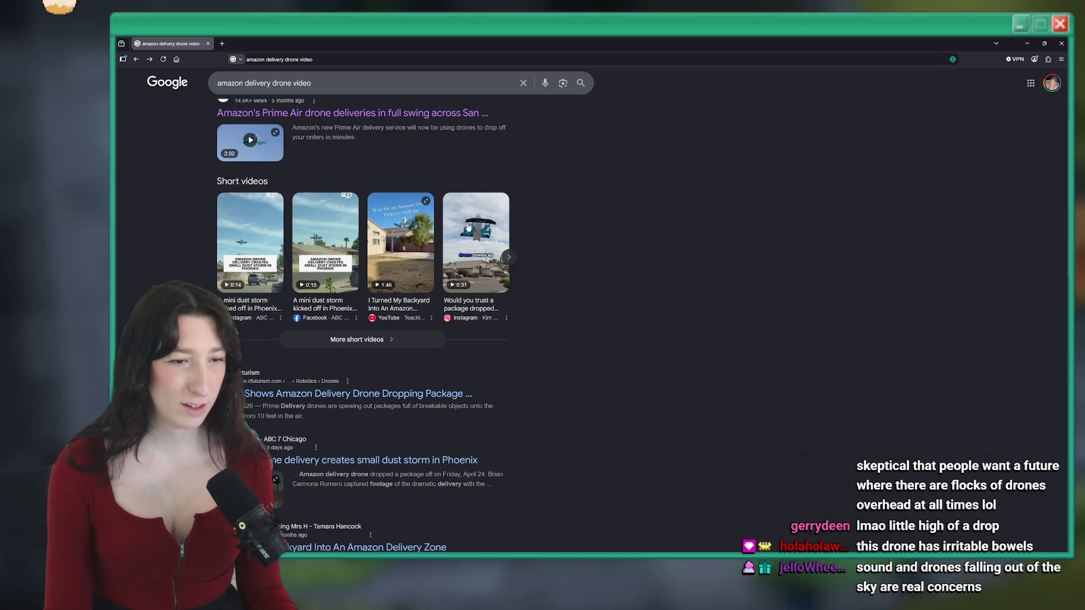
pyautogui.click(269, 245)
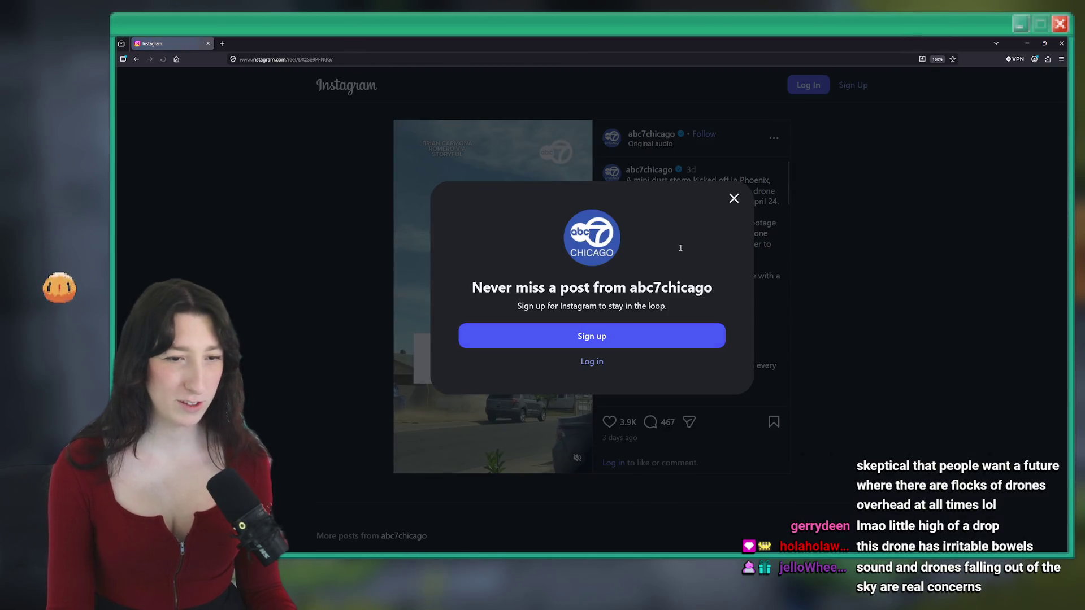
pyautogui.click(733, 199)
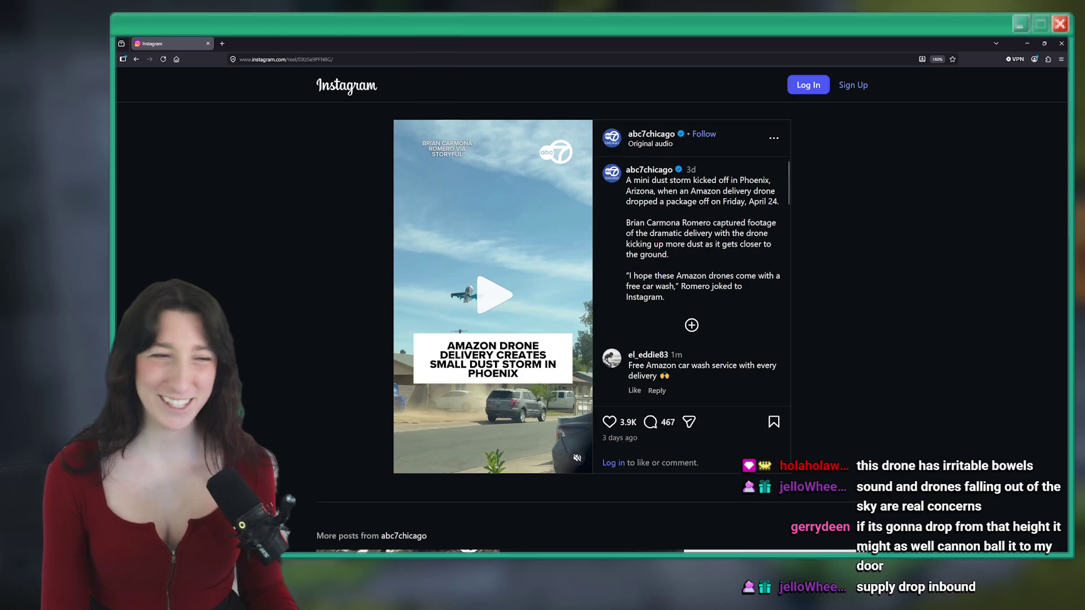
pyautogui.hotkey('alt', 'Tab')
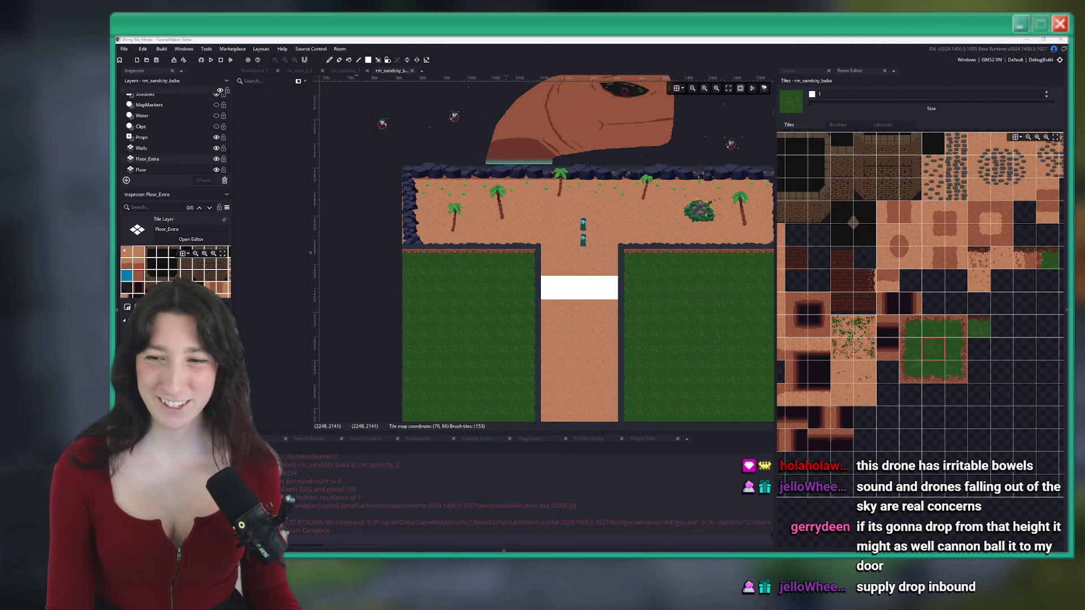